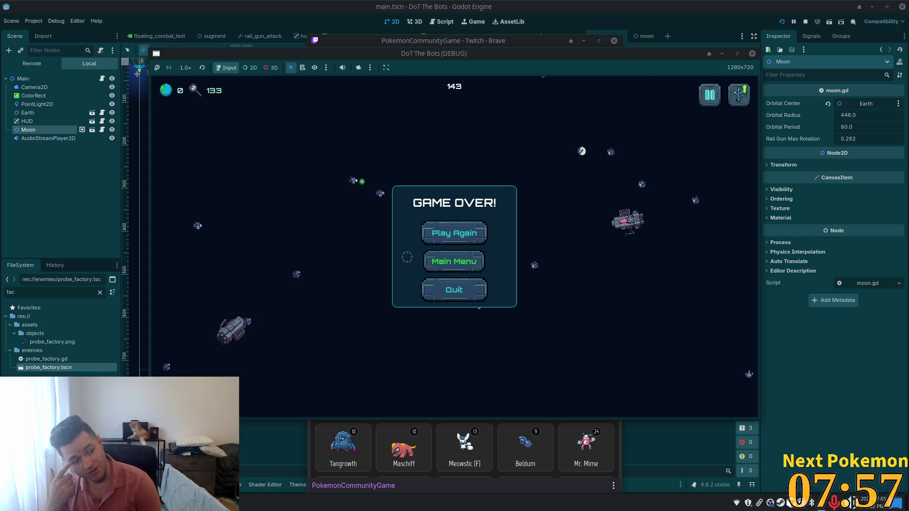
Quit DoT The Bots from the GAME OVER screen, closing the debug game window.
left_click(439, 291)
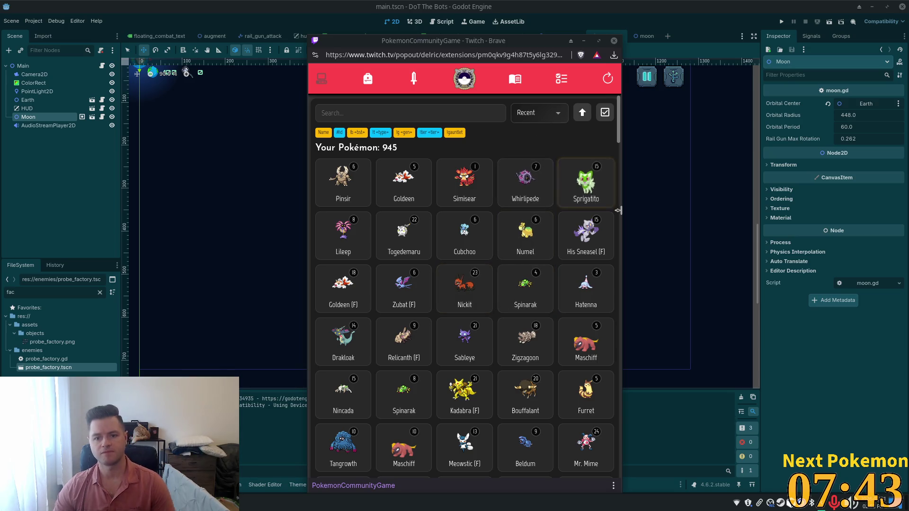
View and close the Sprigatito and Pinsir detail cards in the Pokémon collection.
left_click(581, 182)
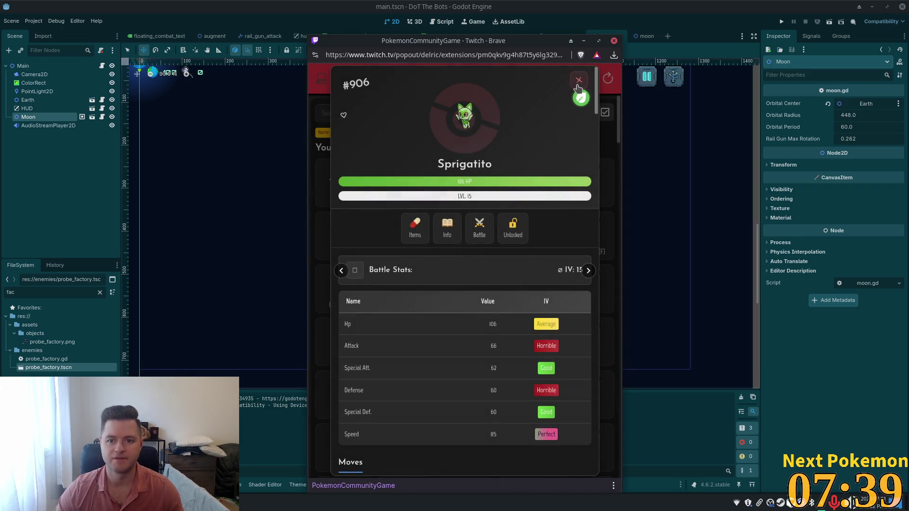
left_click(578, 80)
left_click(464, 223)
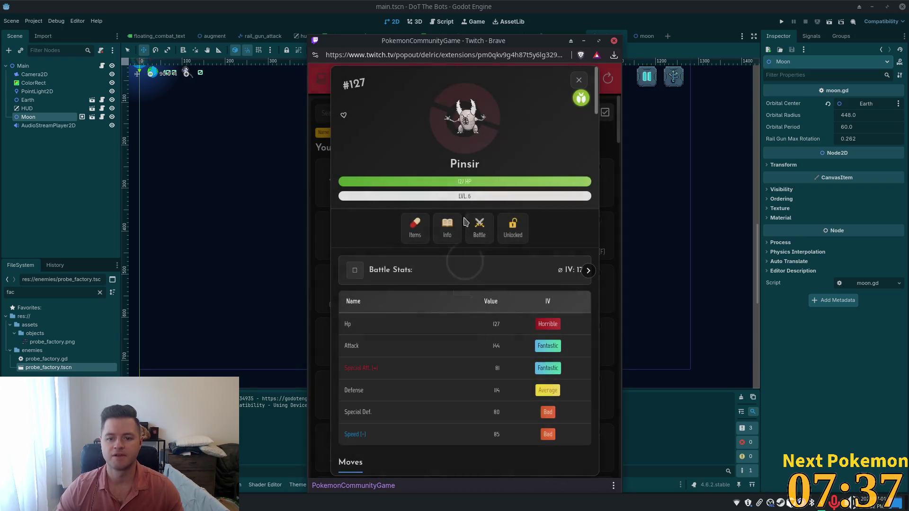
left_click(578, 80)
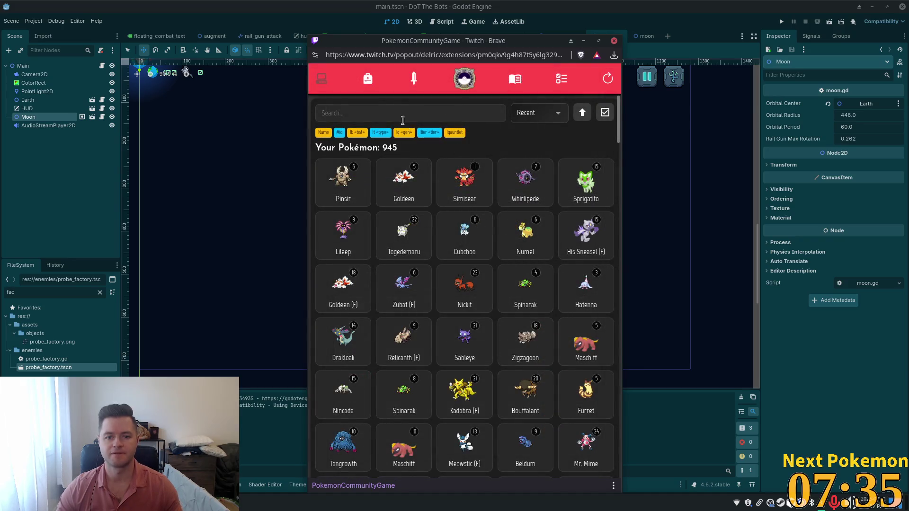
Search the collection for 'prig', clear the search, and return to the Godot editor.
left_click(382, 108)
type("prig")
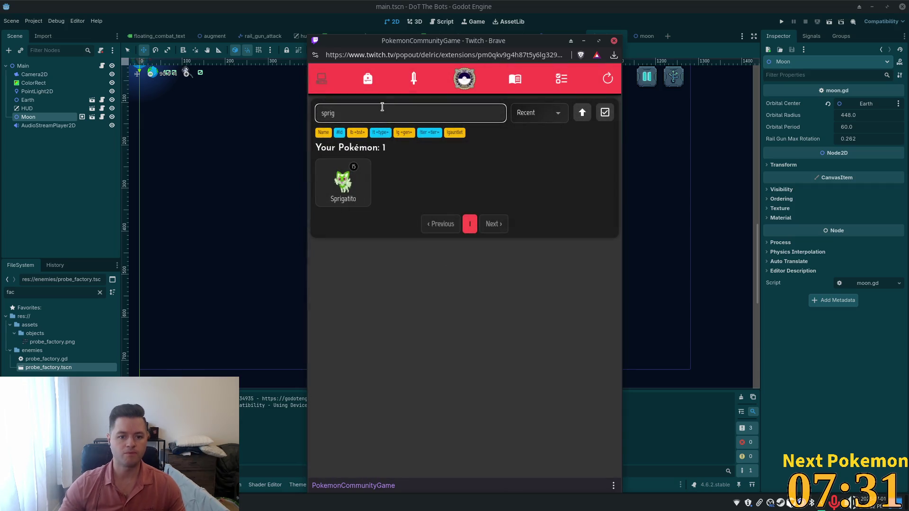
key("BackSpace")
key("BackSpace")
key("BackSpace")
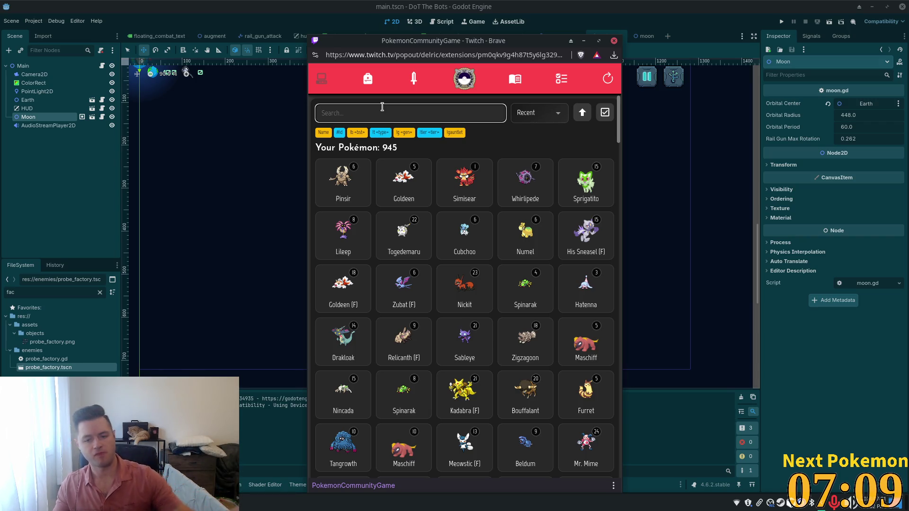
left_click(664, 91)
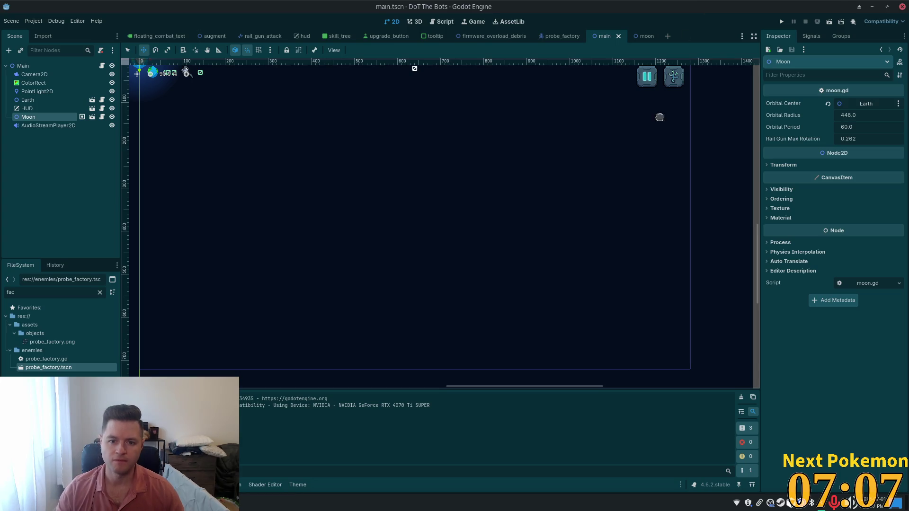
Bring Earth and the scene origin into view and inspect the existing PointLight2D.
scroll(573, 126, "down", 5)
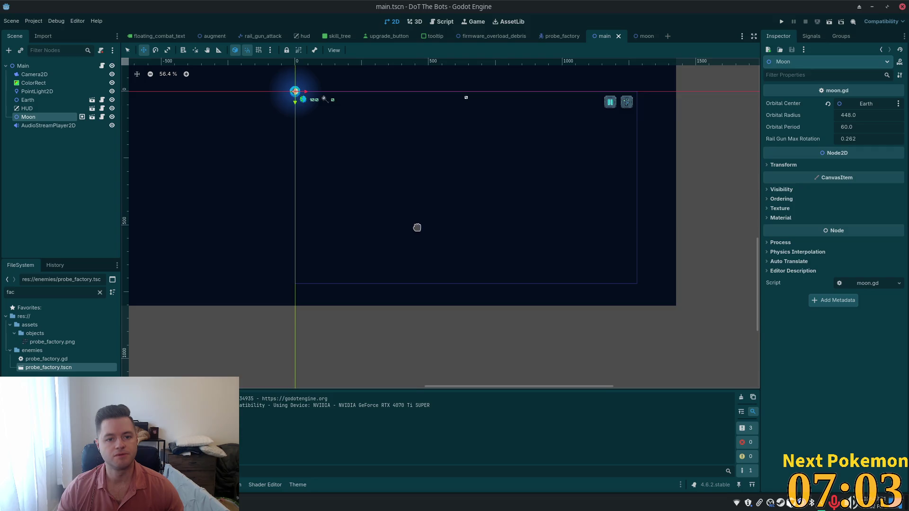
scroll(420, 229, "up", 3)
mouse_move(511, 206)
left_mouse_down()
mouse_move(493, 300)
mouse_move(535, 313)
mouse_move(501, 304)
mouse_move(498, 284)
left_mouse_up()
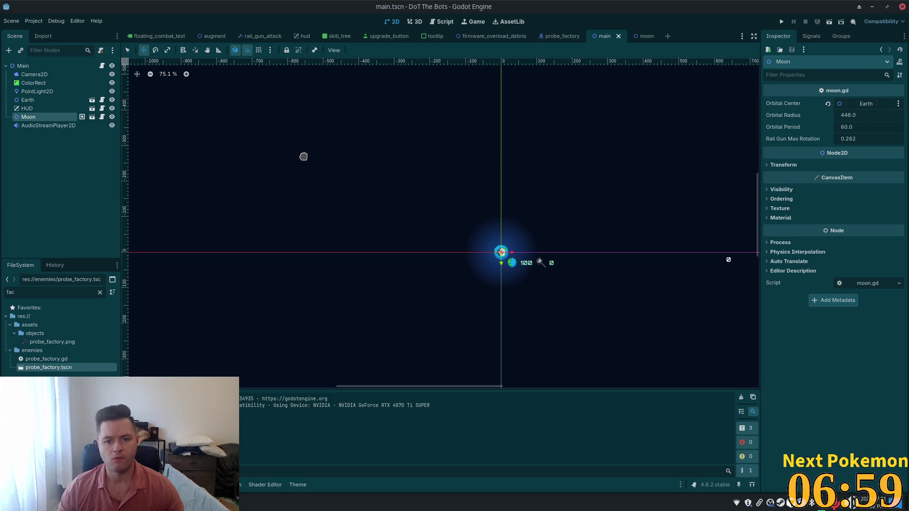
left_click(35, 92)
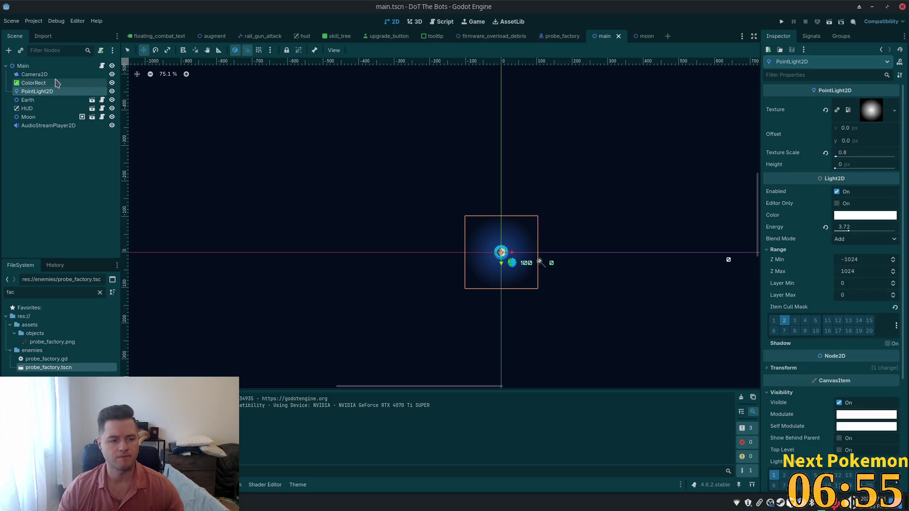
Add a new PointLight2D node under Main by searching 'point' in the Ctrl+A dialog.
left_click(23, 66)
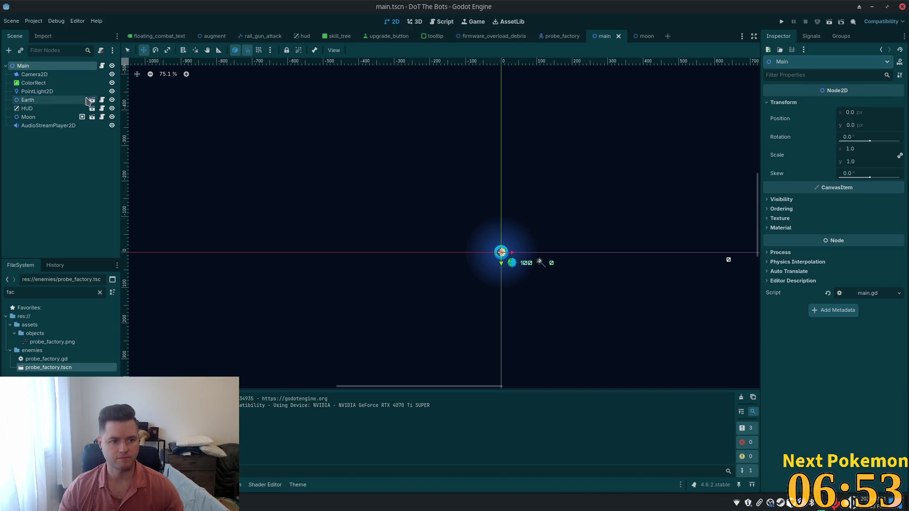
key("ctrl+a")
type("point")
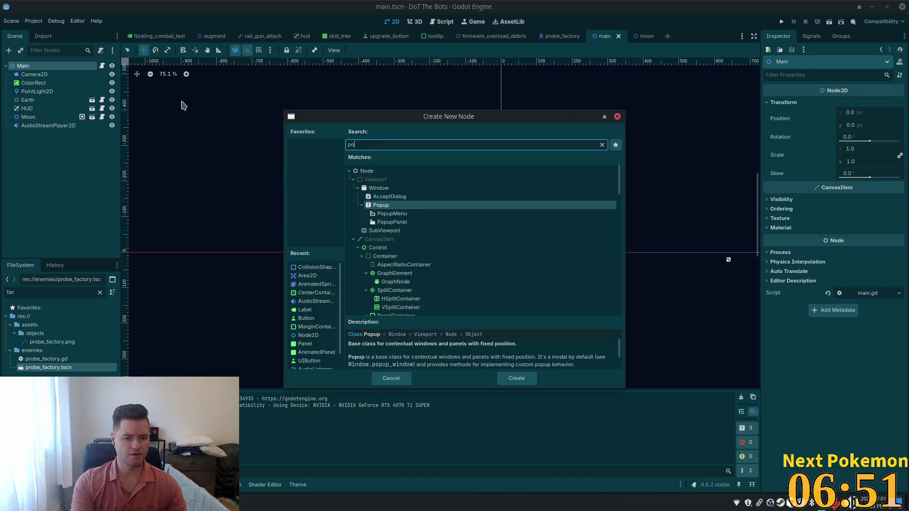
key("Return")
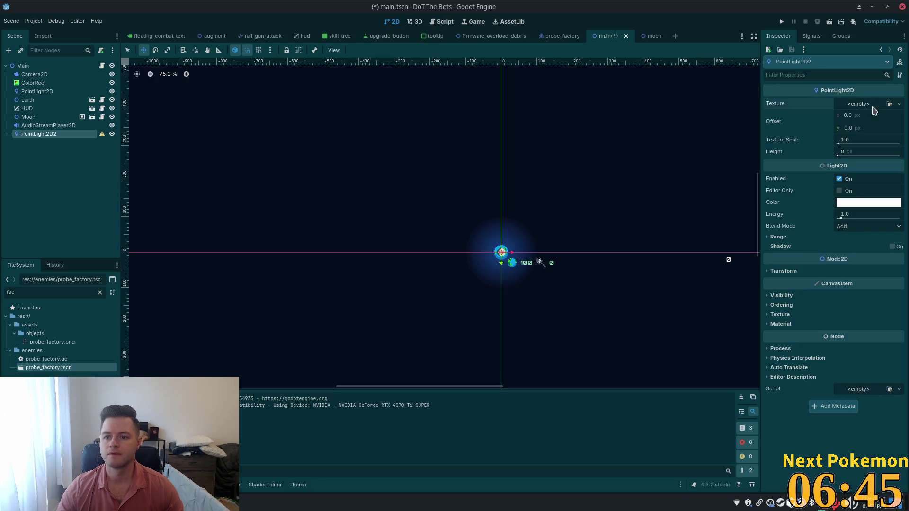
Check PointLight2D2's texture options and clear the FileSystem filter to show all files.
left_click(900, 104)
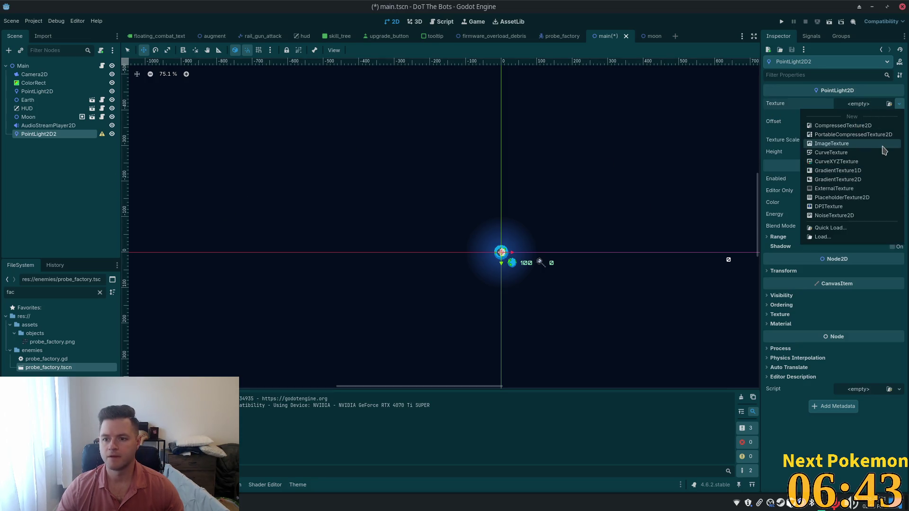
left_click(50, 293)
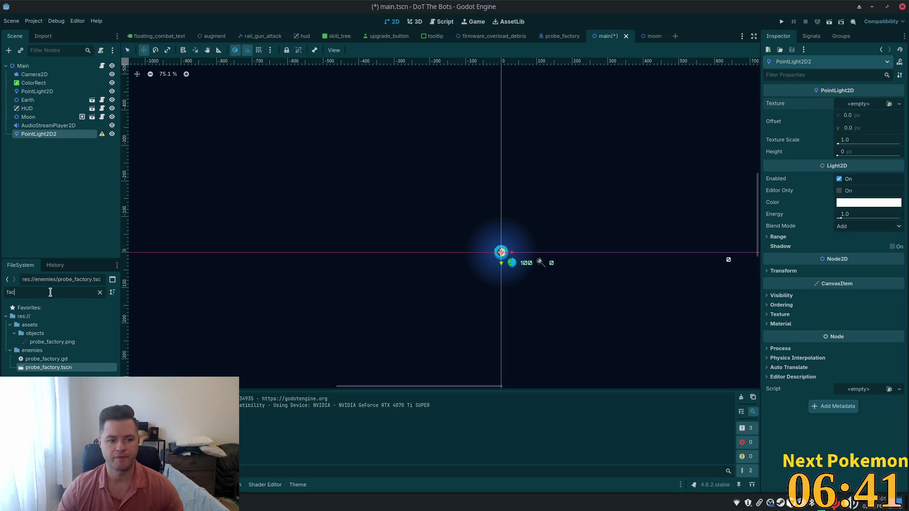
left_click(100, 292)
scroll(74, 345, "up", 10)
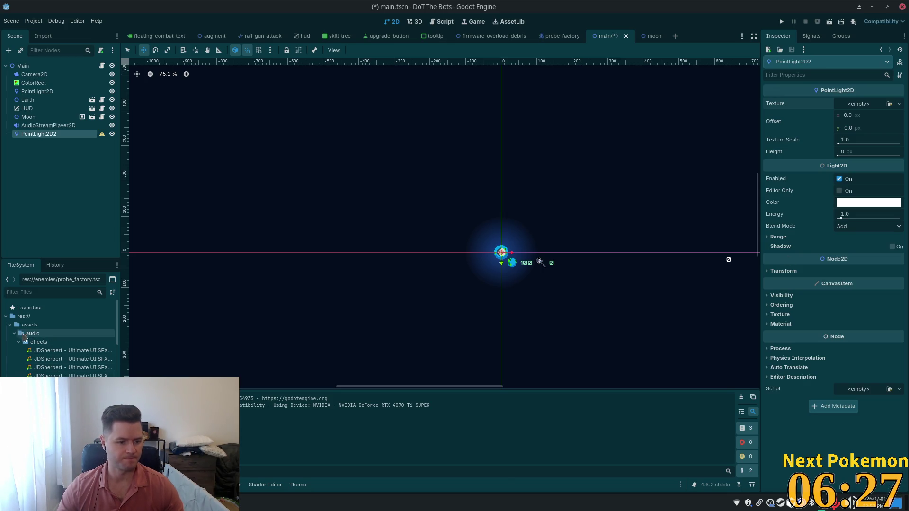
scroll(52, 352, "down", 1)
Give PointLight2D2 the radial gradient light texture and move it up-left of Earth.
left_click(28, 292)
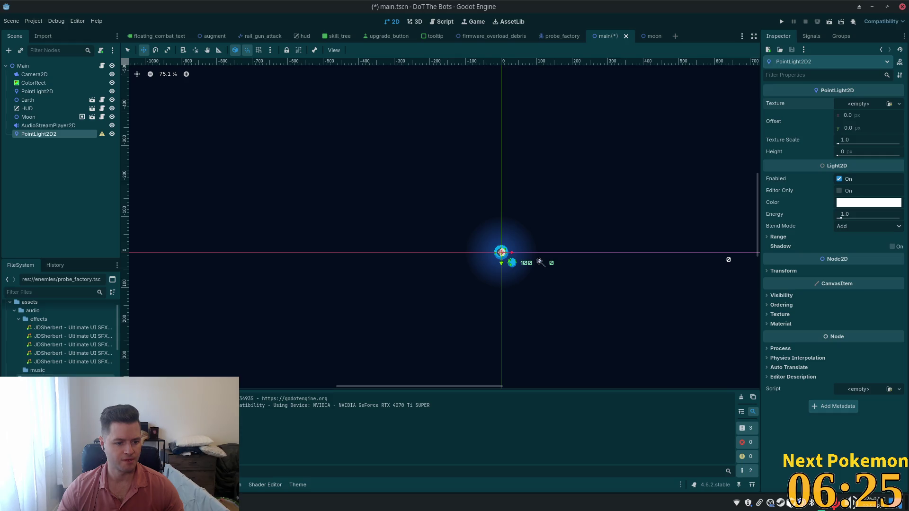
scroll(60, 336, "down", 1)
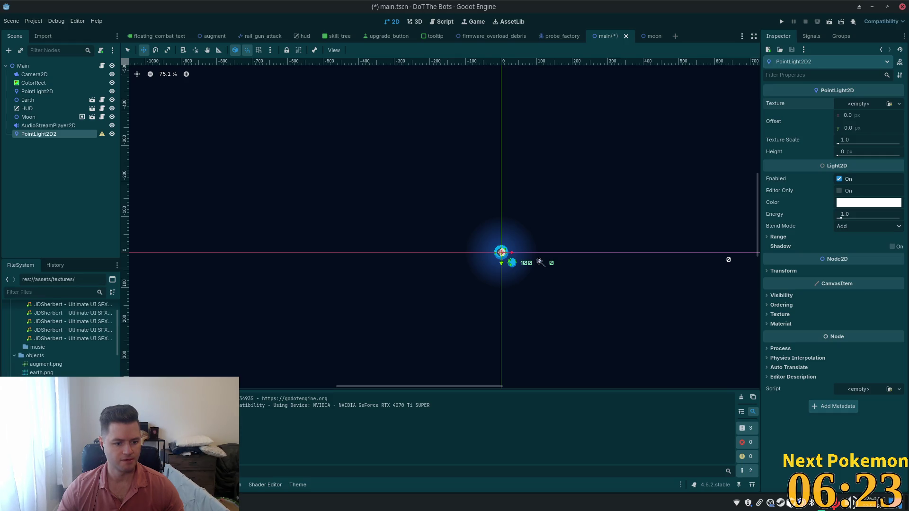
left_click(900, 104)
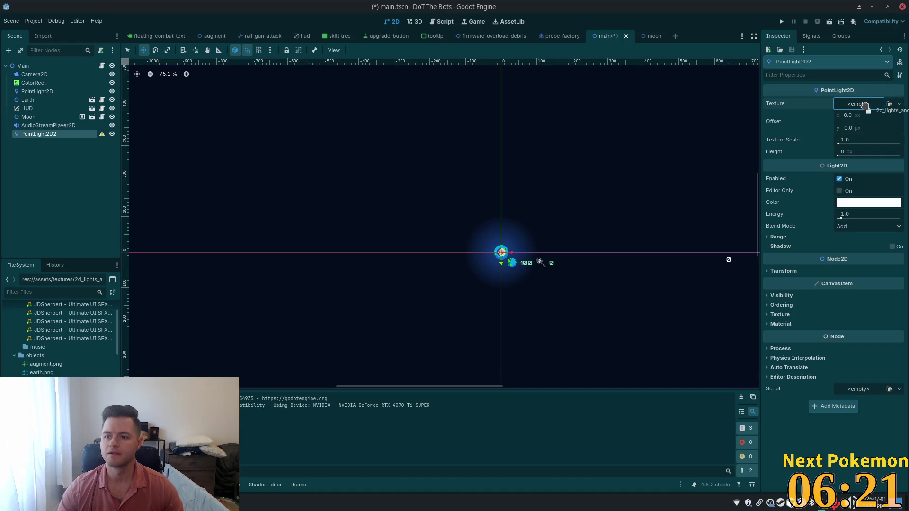
left_click(867, 111)
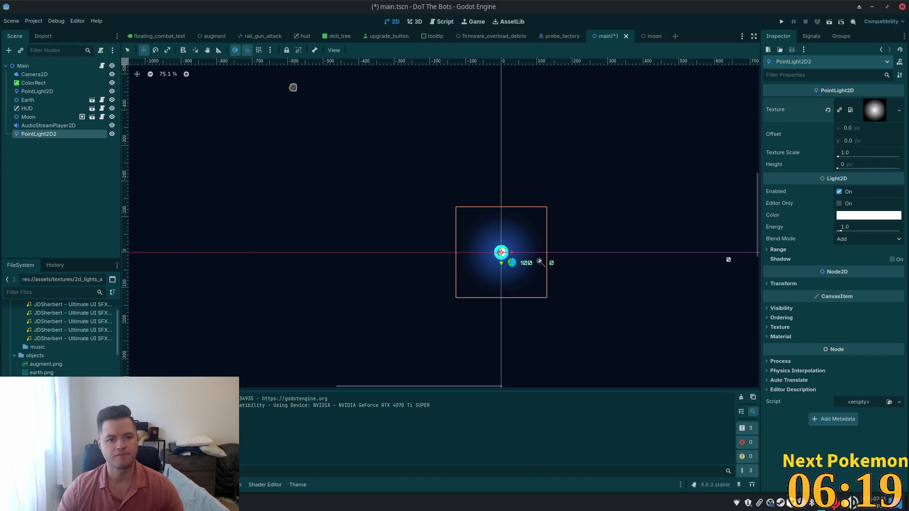
mouse_move(372, 159)
left_mouse_down()
mouse_move(361, 181)
mouse_move(233, 99)
left_mouse_up()
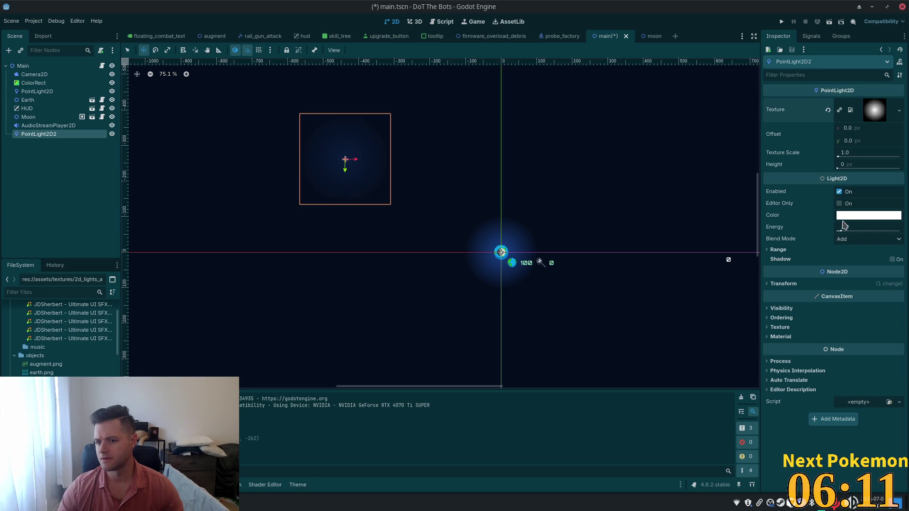
Set PointLight2D2's Energy to 16.0 and Texture Scale to 0.01.
left_click_drag(845, 230, 900, 230)
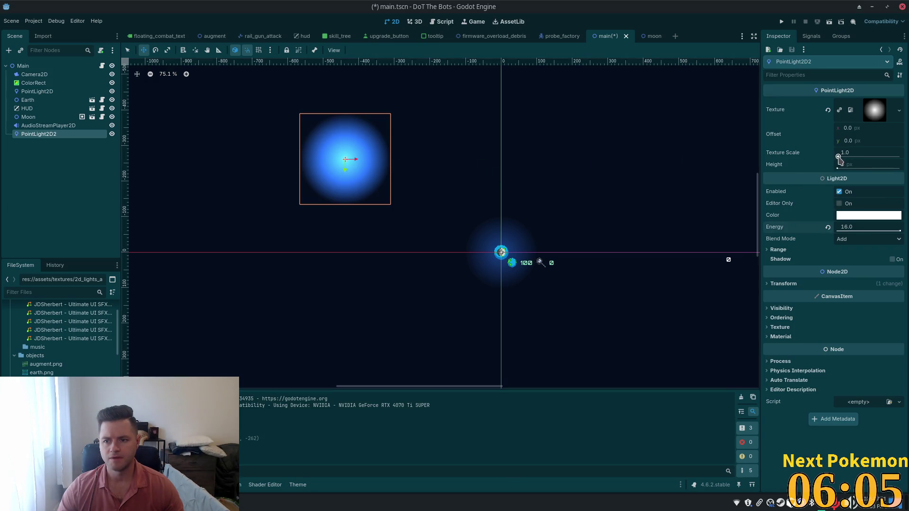
type("0.01")
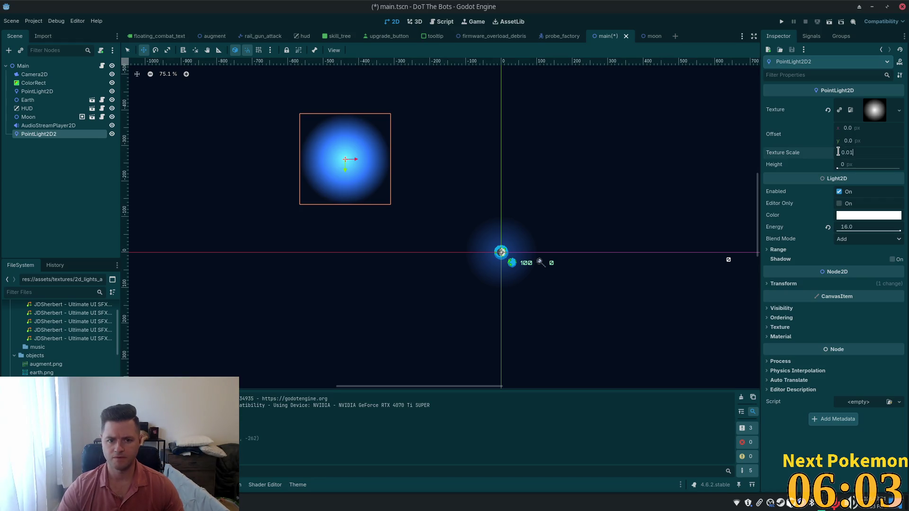
key("Tab")
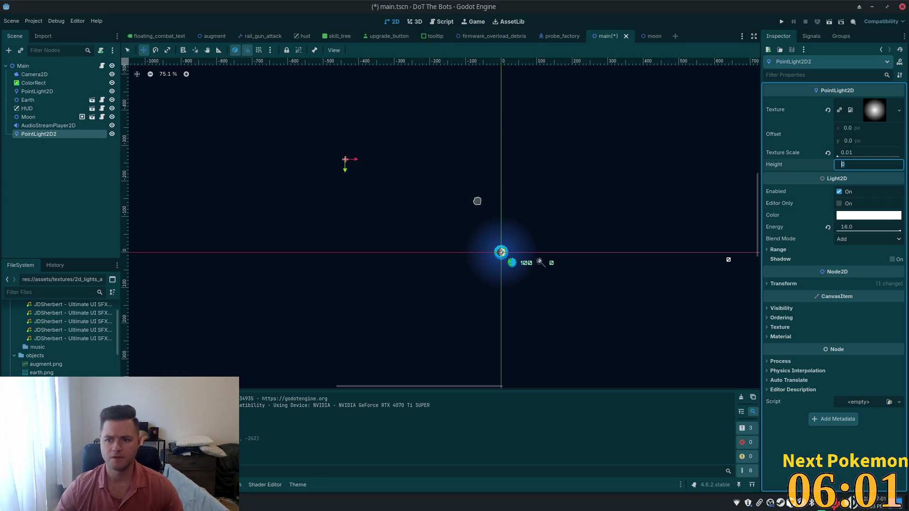
Select the Moon node and centre Earth and Moon in the 2D view.
scroll(265, 137, "up", 4)
scroll(347, 170, "up", 4)
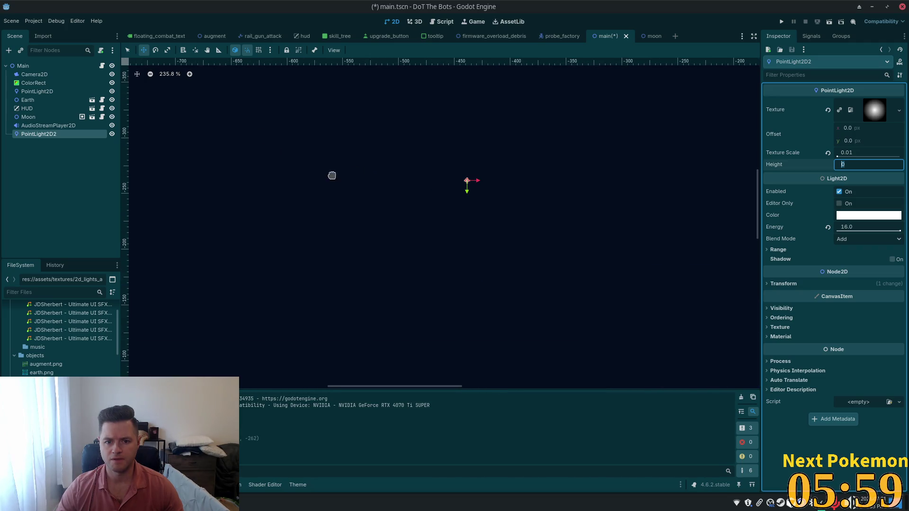
left_click(70, 117)
scroll(630, 251, "down", 7)
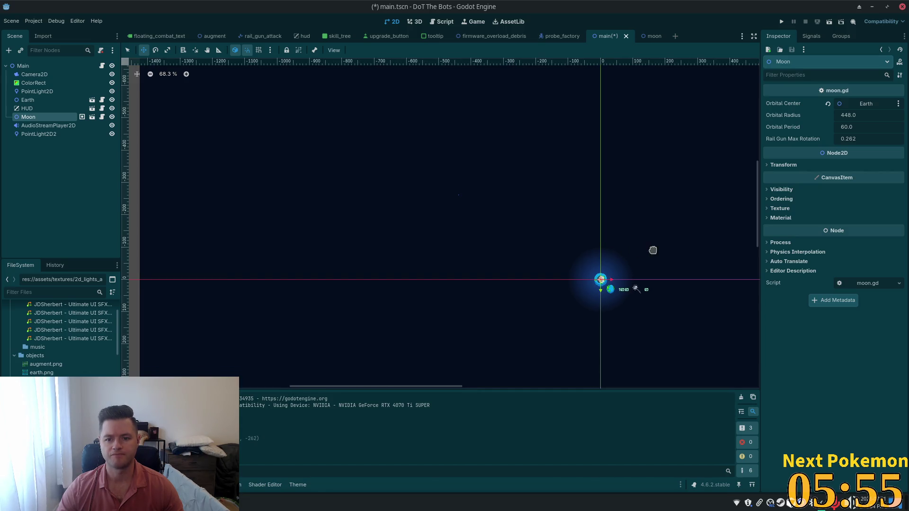
left_click_drag(654, 252, 581, 231)
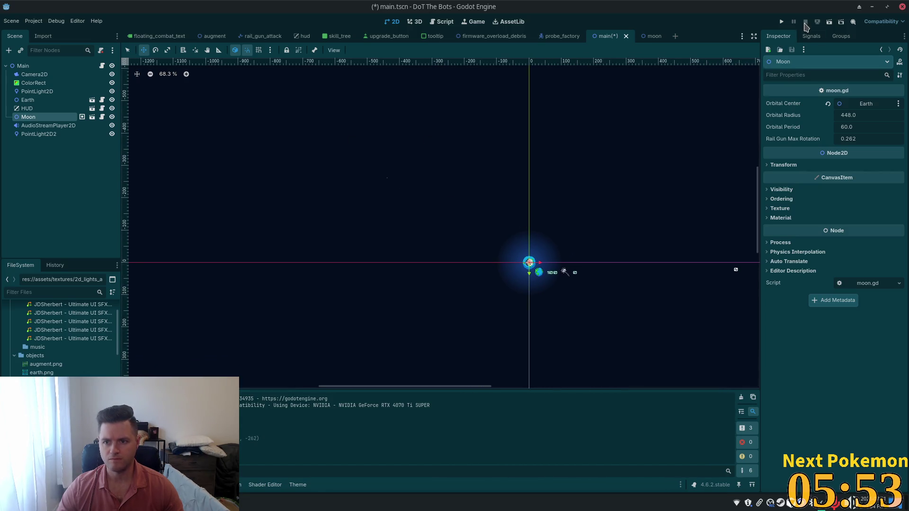
Save and run the game with F5, start play from the title menu, then stop it.
key("F5")
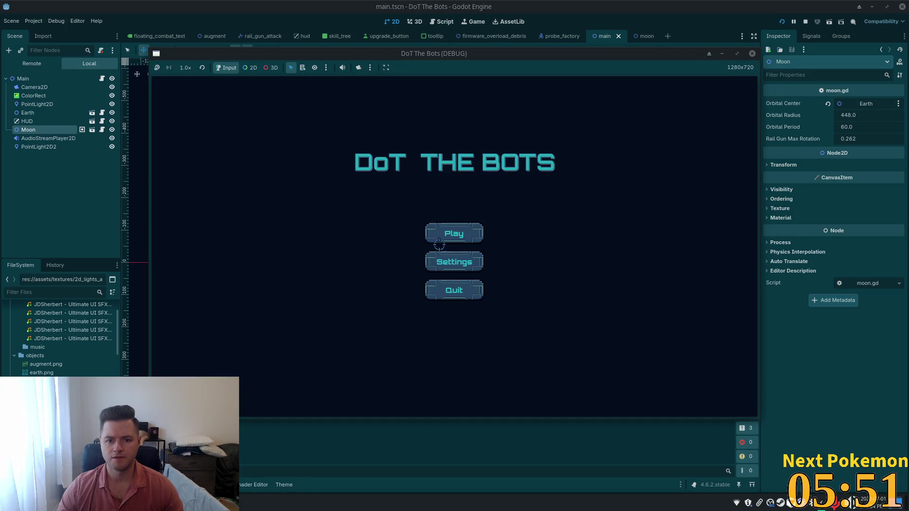
left_click(444, 235)
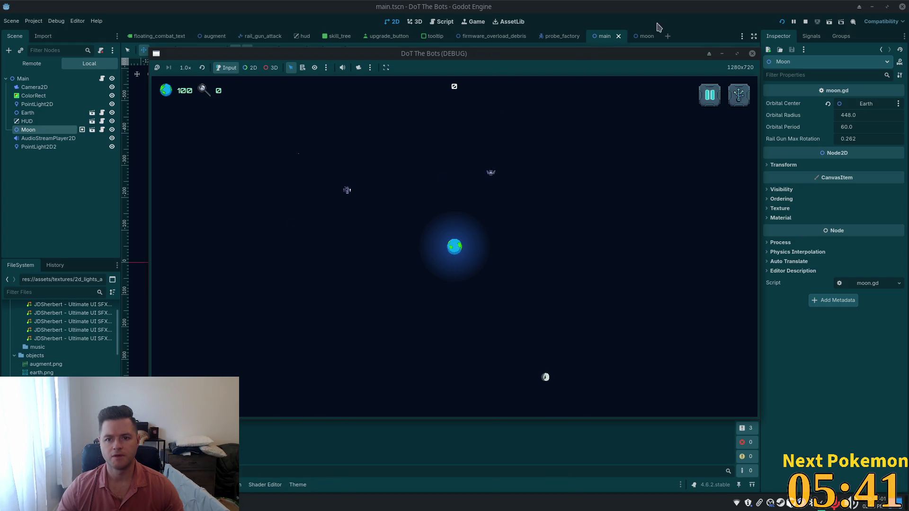
key("F8")
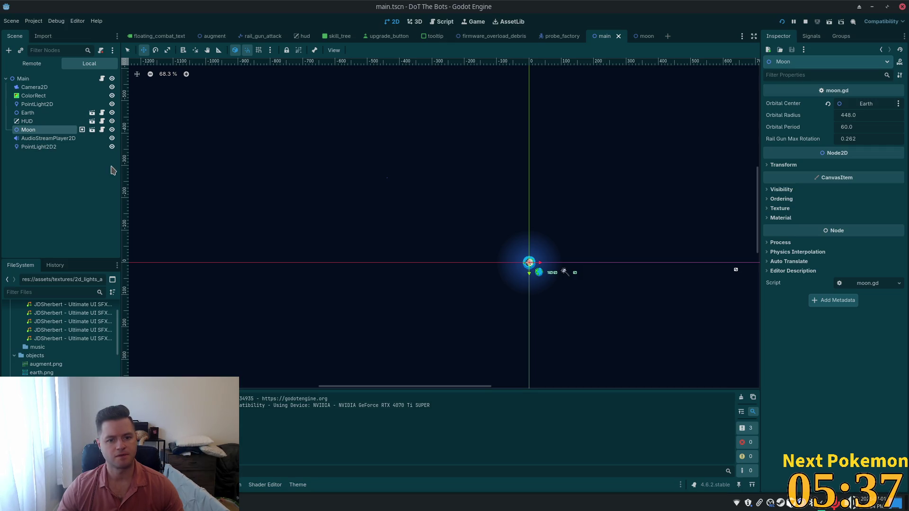
Create a plain Node under Main and move PointLight2D2 inside it.
left_click(29, 80)
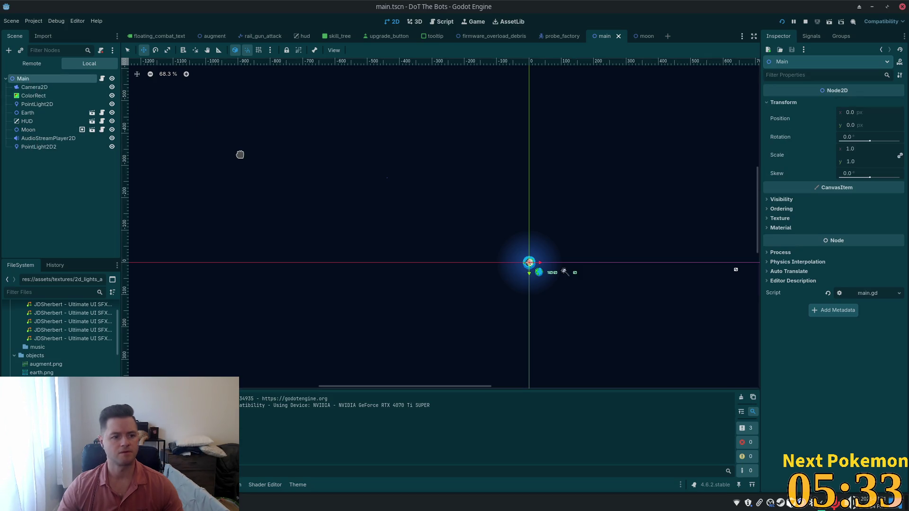
key("ctrl+a")
type("ode")
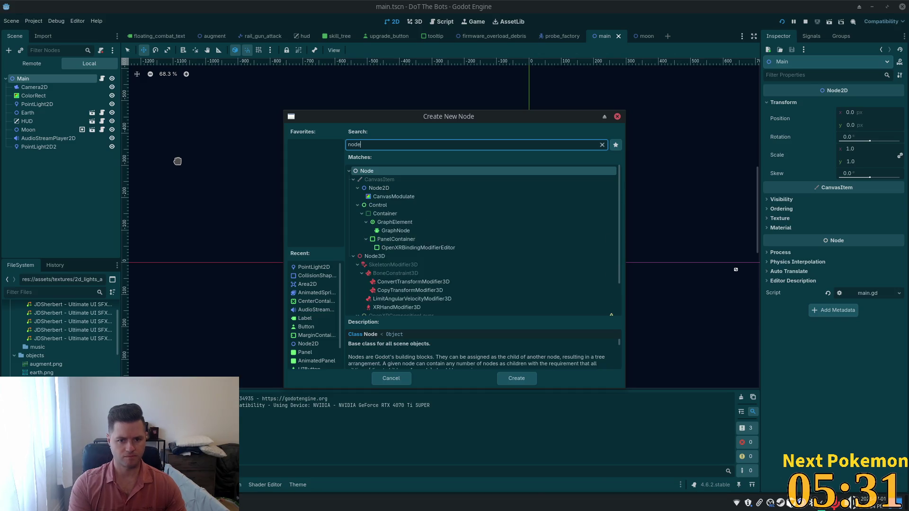
key("Return")
left_click_drag(46, 145, 47, 154)
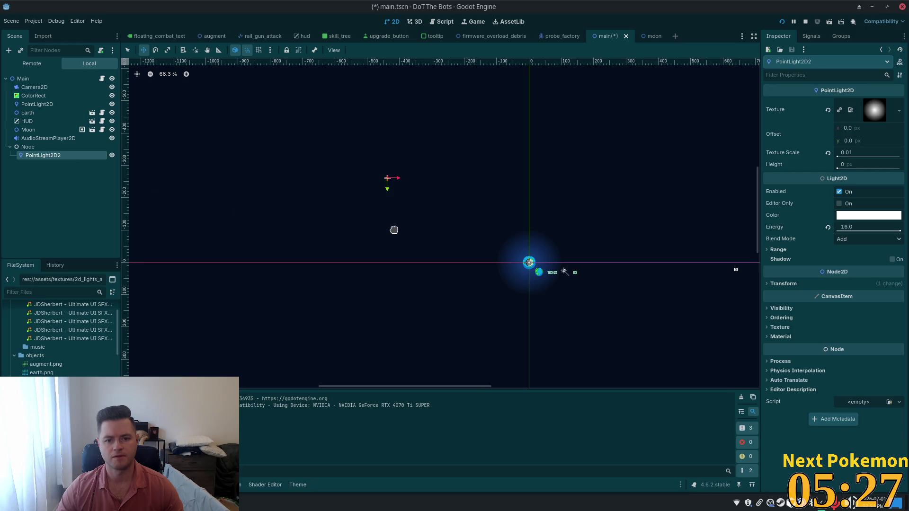
Duplicate the light into PointLight2D3–PointLight2D7 and scatter the copies around the scene.
key("ctrl+d")
scroll(410, 237, "down", 2)
left_click_drag(369, 193, 526, 161)
key("ctrl+d")
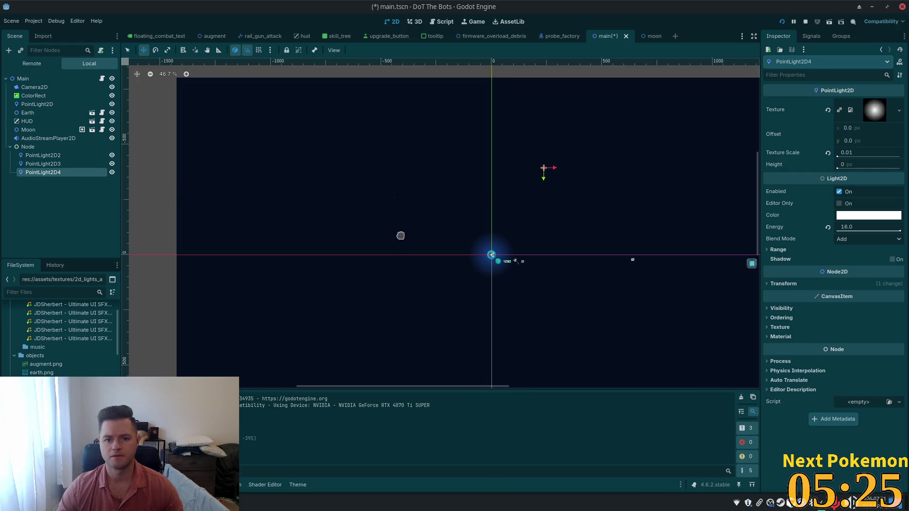
left_click_drag(401, 232, 295, 137)
key("ctrl+d")
mouse_move(273, 208)
left_mouse_down()
mouse_move(265, 266)
mouse_move(183, 292)
left_mouse_up()
key("ctrl+d")
left_click_drag(345, 262, 360, 336)
mouse_move(433, 260)
left_mouse_down()
mouse_move(386, 170)
mouse_move(462, 215)
mouse_move(519, 231)
left_mouse_up()
Add duplicates PointLight2D8–PointLight2D10, placing them to the right of and around Earth.
key("ctrl+d")
key("ctrl+d")
left_click_drag(463, 205, 670, 166)
mouse_move(588, 160)
left_mouse_down()
mouse_move(578, 209)
mouse_move(540, 149)
mouse_move(316, 148)
mouse_move(332, 161)
left_mouse_up()
key("ctrl+d")
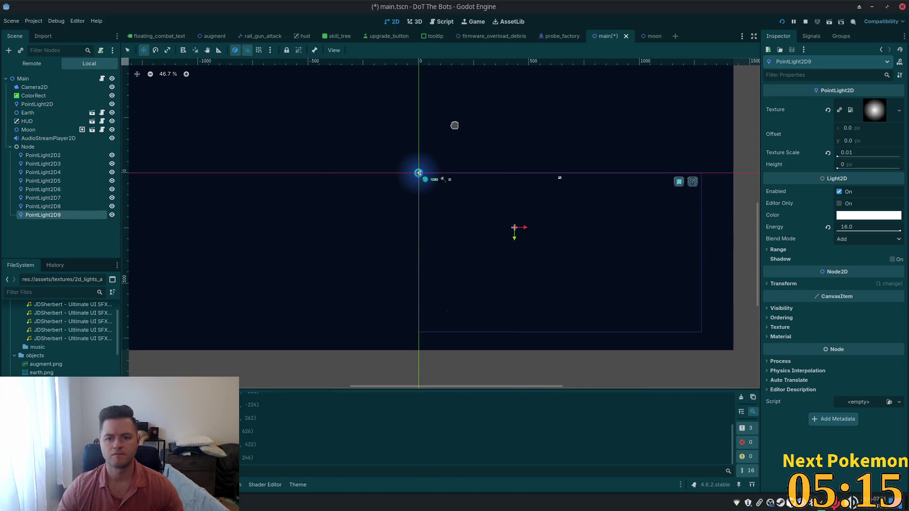
key("ctrl+d")
mouse_move(333, 197)
left_mouse_down()
mouse_move(457, 89)
mouse_move(456, 79)
left_mouse_up()
left_click_drag(396, 157, 476, 135)
Add and place PointLight2D11–PointLight2D13, then save the scene.
key("ctrl+d")
mouse_move(720, 90)
left_mouse_down()
mouse_move(641, 142)
mouse_move(412, 227)
mouse_move(326, 241)
left_mouse_up()
key("ctrl+d")
mouse_move(406, 276)
left_mouse_down()
mouse_move(319, 199)
mouse_move(396, 306)
mouse_move(361, 195)
mouse_move(393, 154)
left_mouse_up()
key("ctrl+d")
key("ctrl+s")
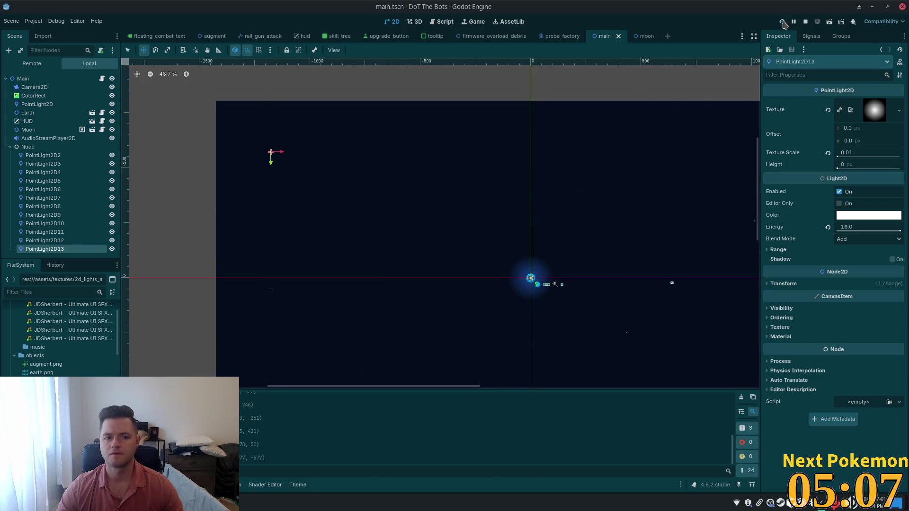
left_click(783, 22)
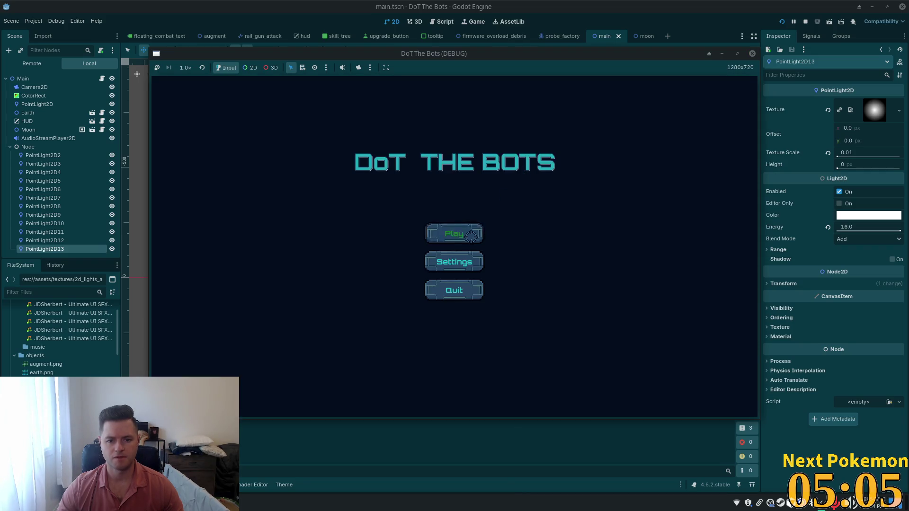
left_click(472, 236)
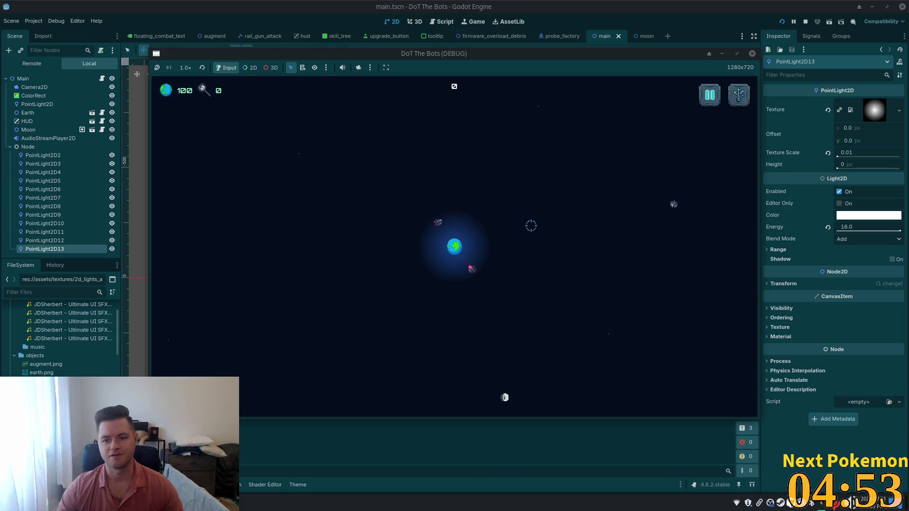
key("F8")
scroll(614, 204, "down", 2)
left_click_drag(601, 208, 605, 215)
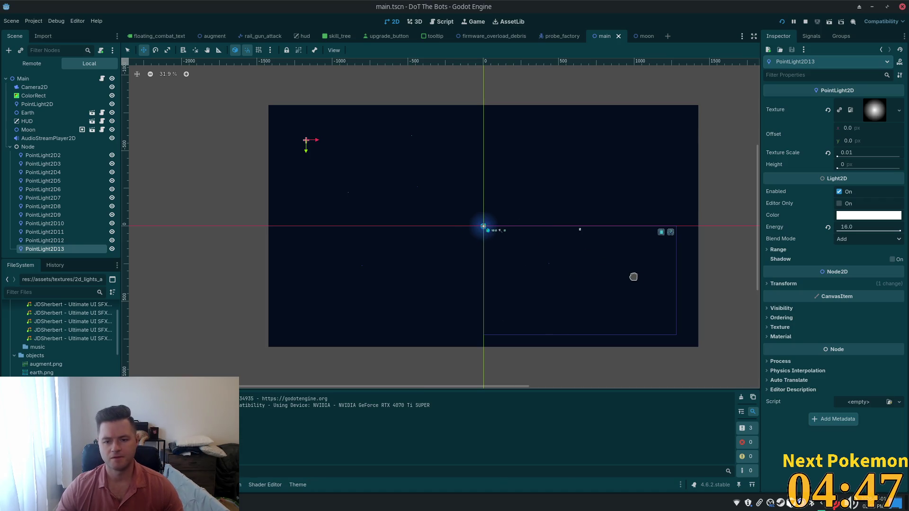
Locate the star lights and move PointLight2D12 below and left of Earth.
scroll(491, 243, "up", 1)
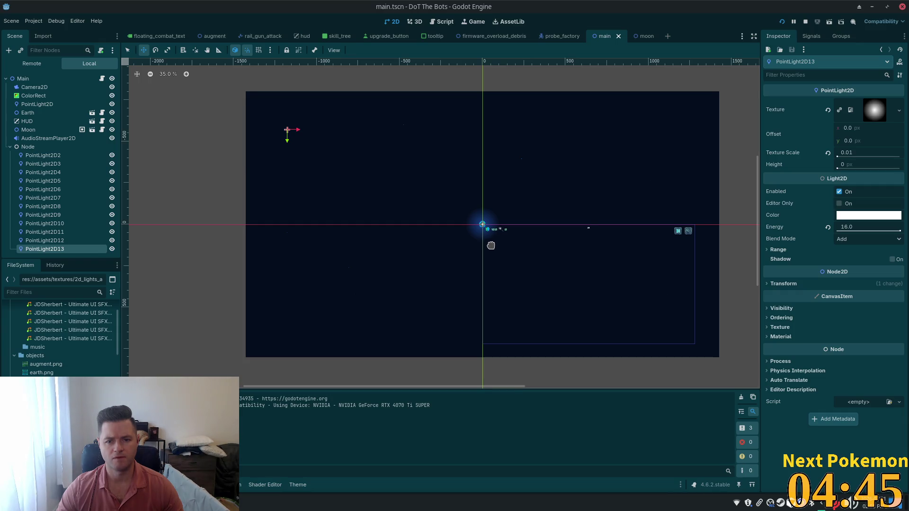
scroll(491, 245, "up", 1)
scroll(491, 245, "up", 1)
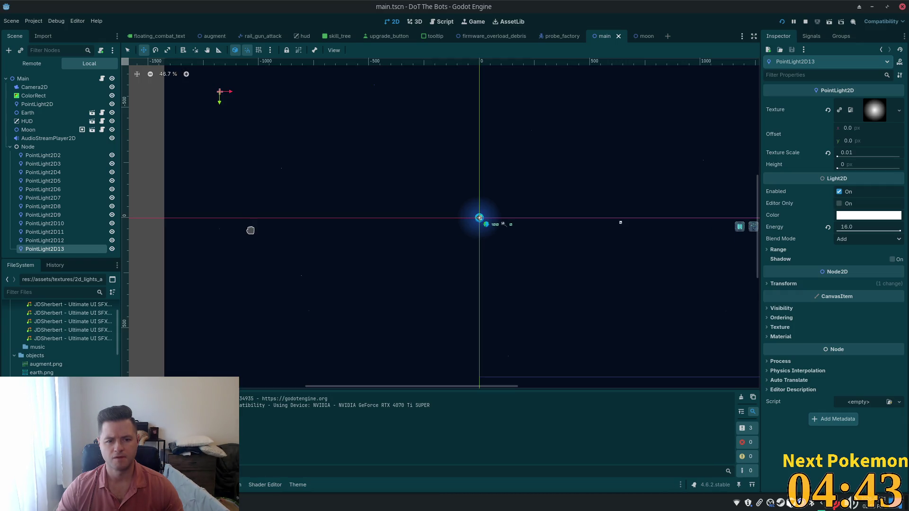
left_click(57, 189)
left_click(57, 215)
left_click(86, 241)
mouse_move(219, 233)
left_mouse_down()
mouse_move(464, 209)
mouse_move(558, 238)
mouse_move(384, 215)
left_mouse_up()
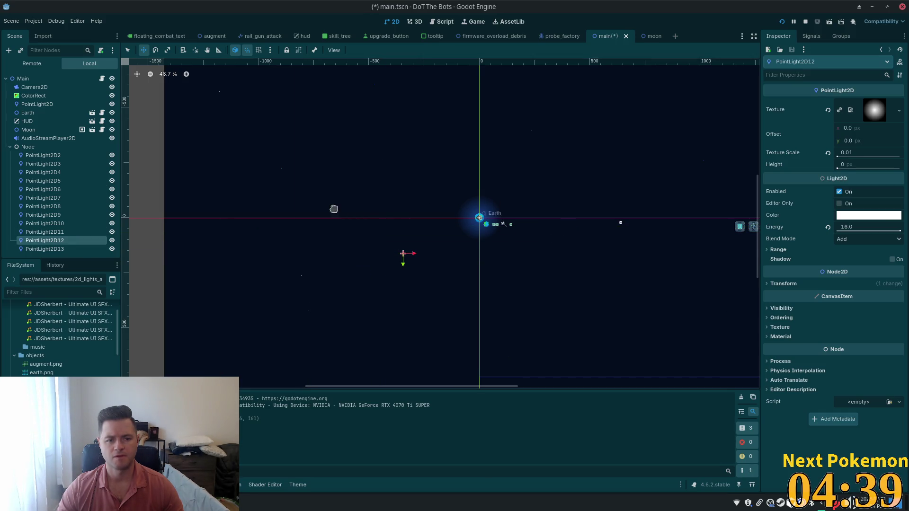
Check where the other lights sit and nudge PointLight2D7 slightly up.
left_click(64, 189)
scroll(335, 179, "down", 3)
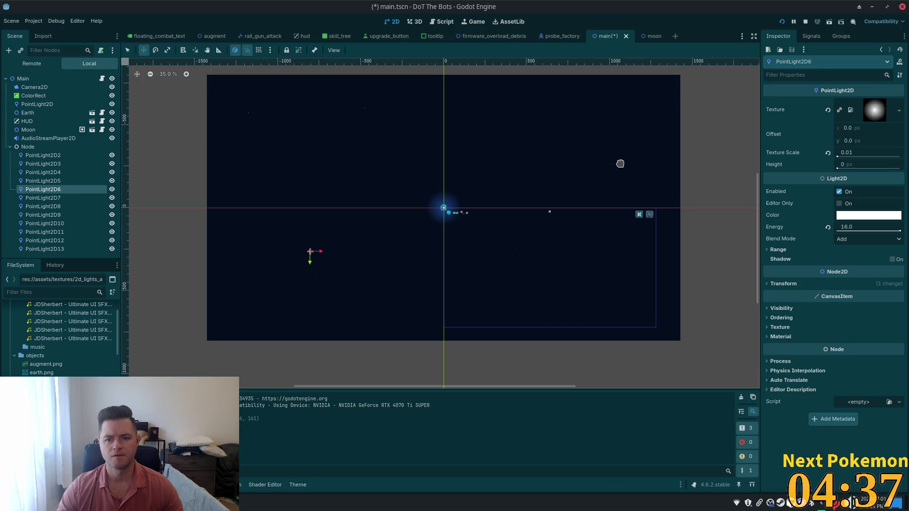
left_click(56, 155)
left_click(57, 172)
left_click(64, 181)
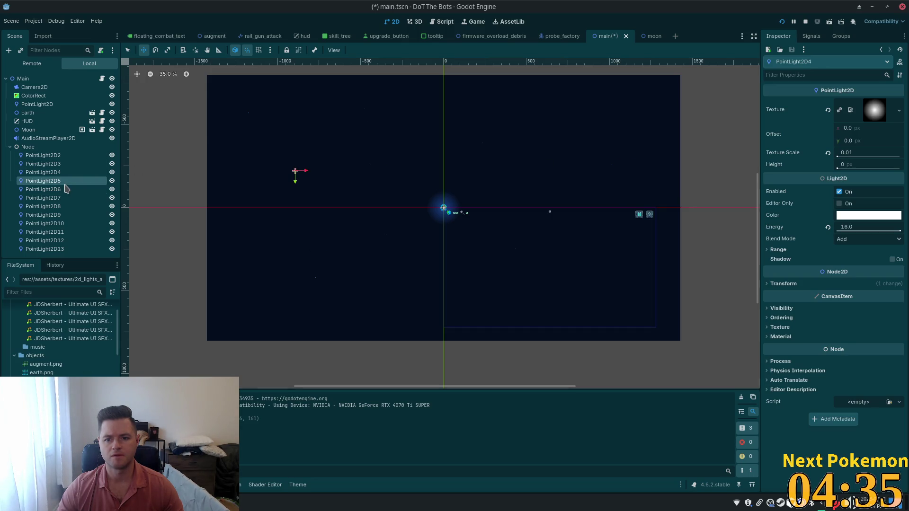
left_click(62, 197)
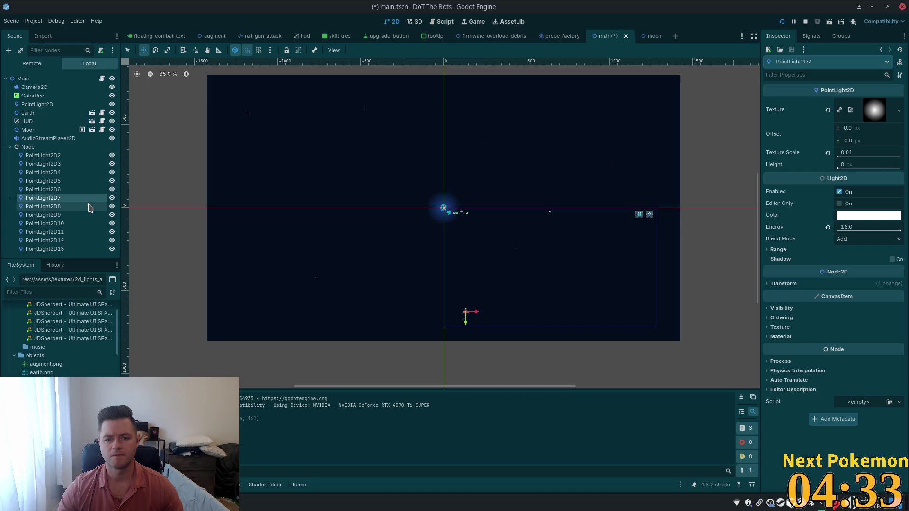
left_click_drag(320, 168, 317, 146)
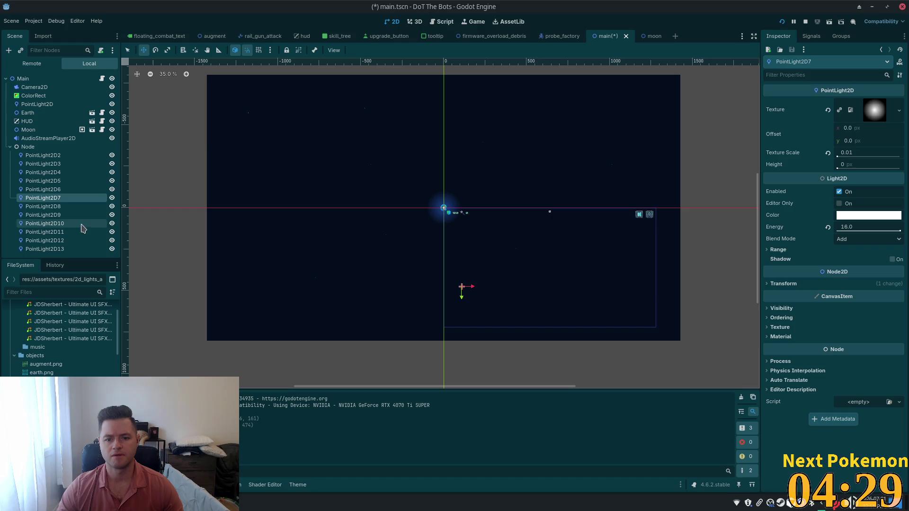
Move PointLight2D8 up and left and PointLight2D10 to the upper right of Earth.
left_click(74, 208)
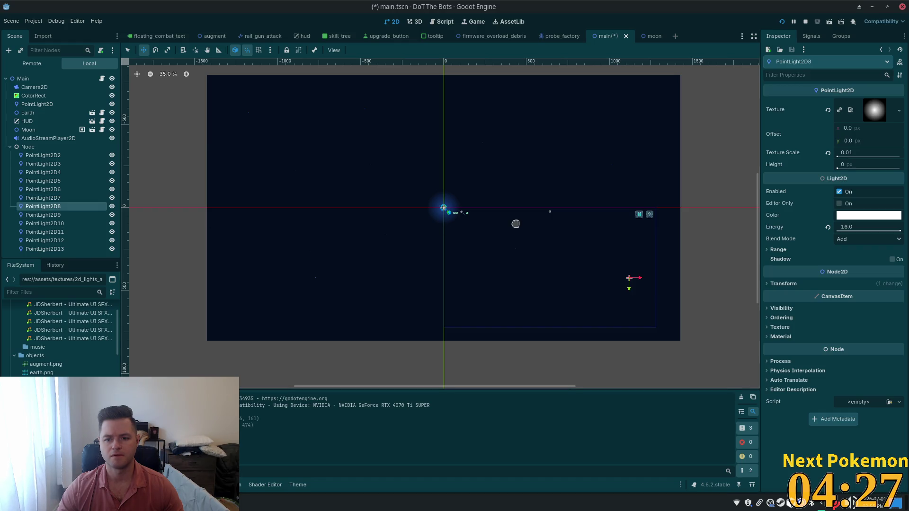
left_click_drag(517, 224, 391, 168)
left_click(74, 241)
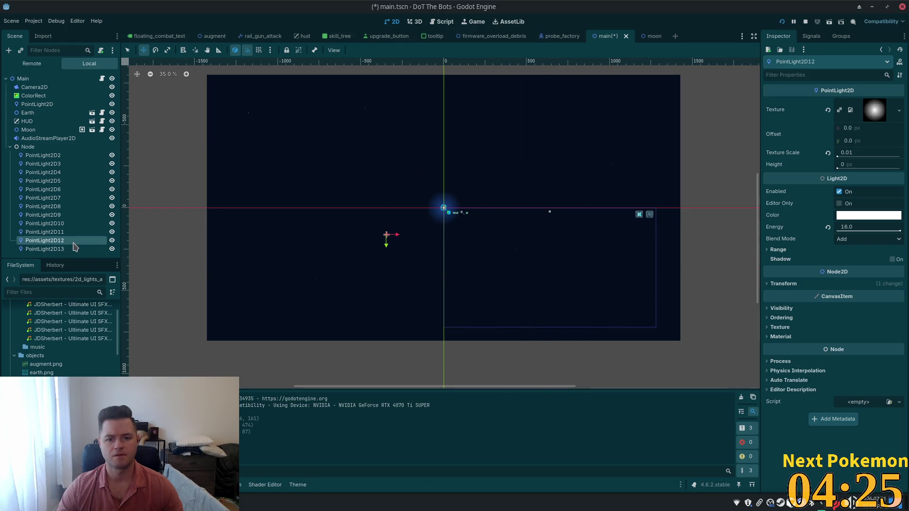
left_click(73, 232)
left_click(74, 224)
left_click_drag(339, 166, 262, 158)
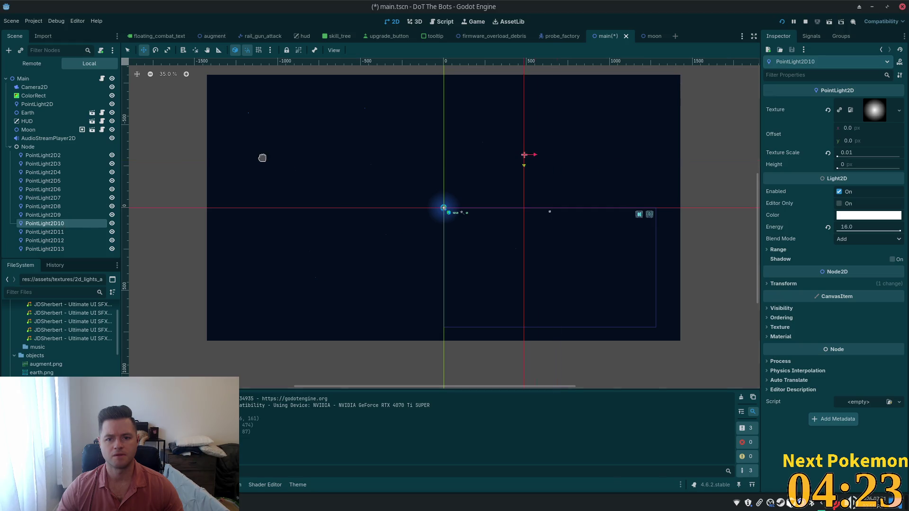
Duplicate PointLight2D13 into PointLight2D14–16, place them, save the scene and run the game.
left_click(45, 249)
key("ctrl+d")
mouse_move(238, 220)
left_mouse_down()
mouse_move(396, 217)
mouse_move(554, 191)
mouse_move(532, 179)
left_mouse_up()
key("ctrl+d")
mouse_move(242, 221)
left_mouse_down()
mouse_move(416, 207)
mouse_move(407, 211)
mouse_move(404, 127)
mouse_move(415, 161)
left_mouse_up()
key("ctrl+d")
key("ctrl+s")
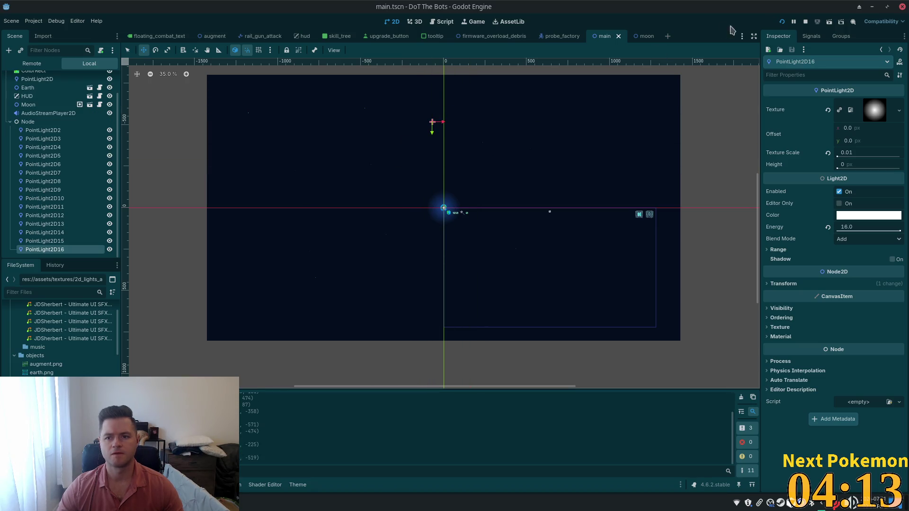
left_click(781, 22)
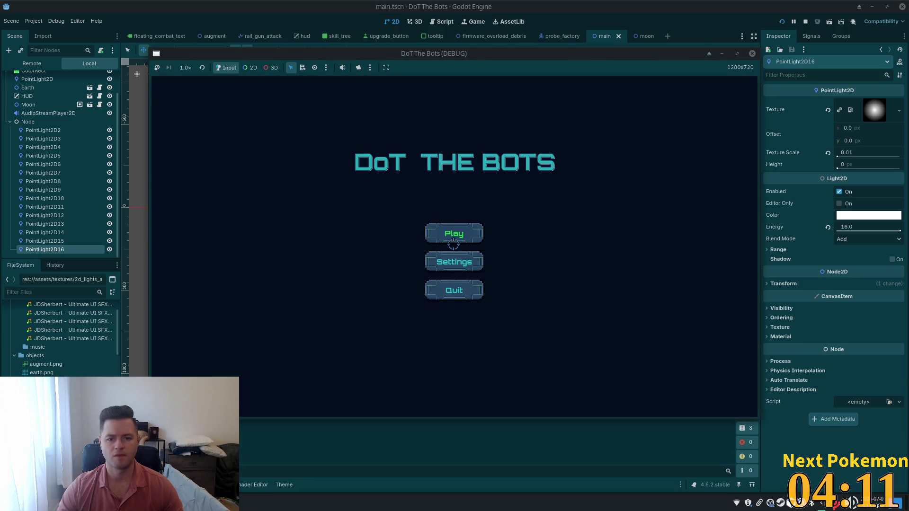
left_click(452, 233)
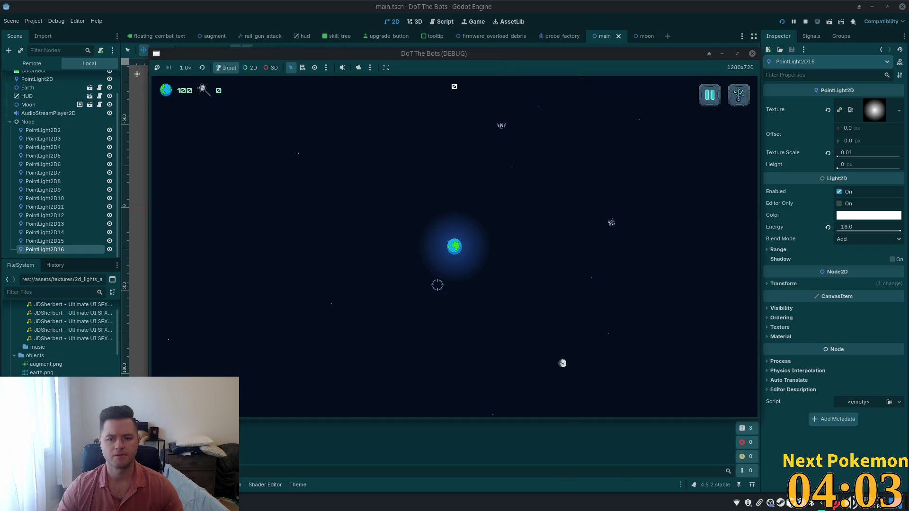
key("F8")
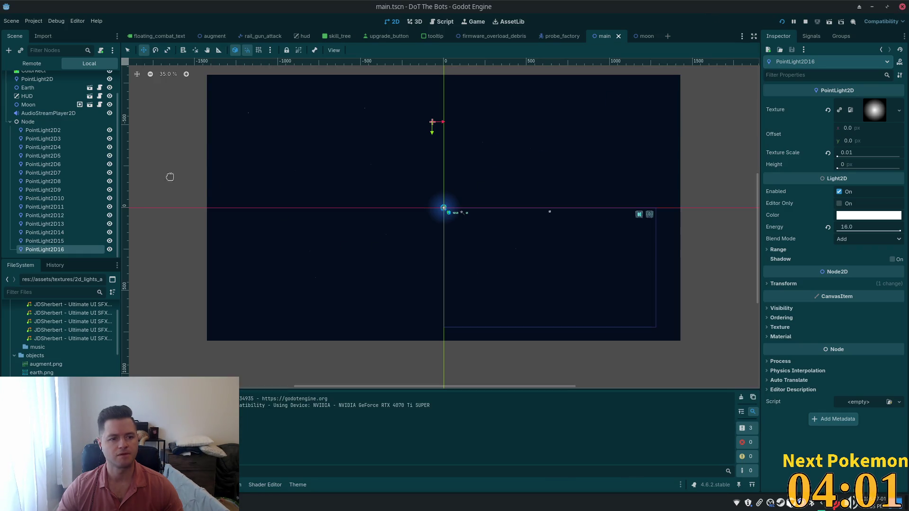
key("ctrl+d")
mouse_move(265, 190)
left_mouse_down()
mouse_move(382, 217)
mouse_move(463, 268)
mouse_move(369, 276)
left_mouse_up()
Set PointLight2D17's Texture Scale to 0.02, then save and run the game.
scroll(481, 227, "up", 8)
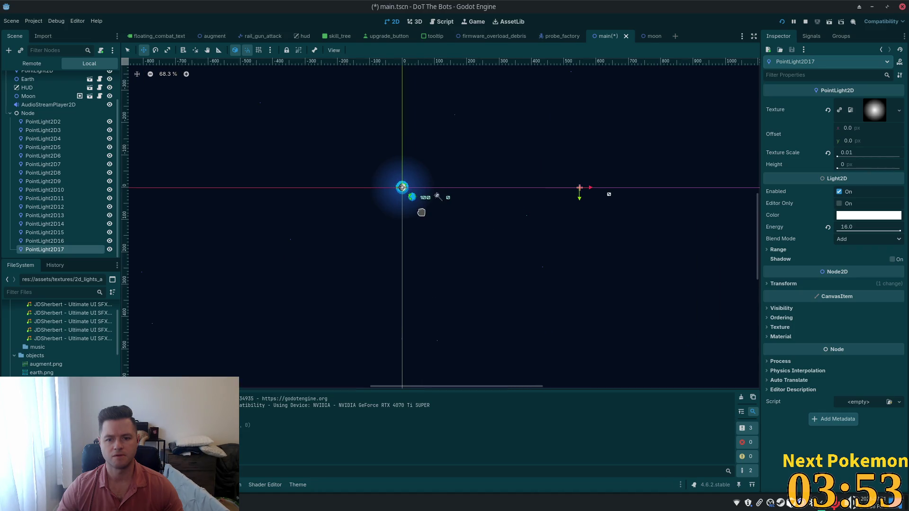
left_click(847, 153)
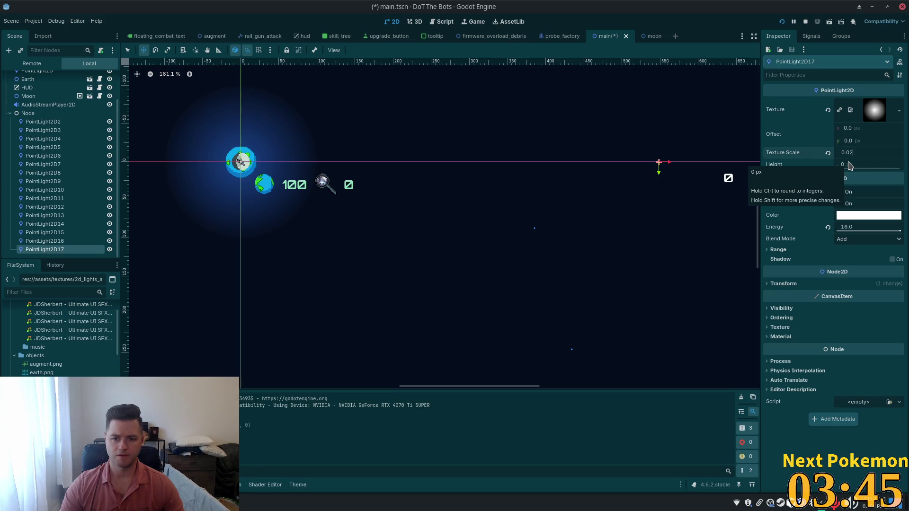
key("Tab")
key("F5")
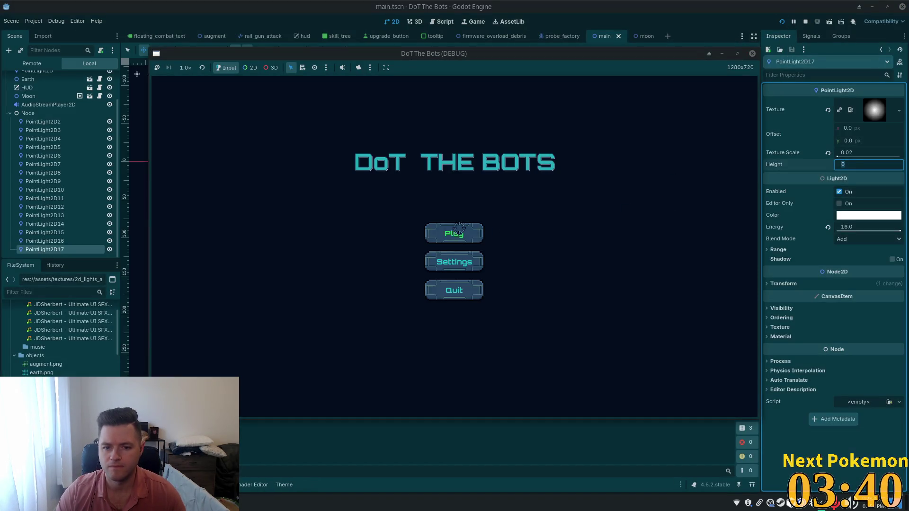
Playtest the game from the title menu to the pause menu, then return to the editor.
left_click(459, 228)
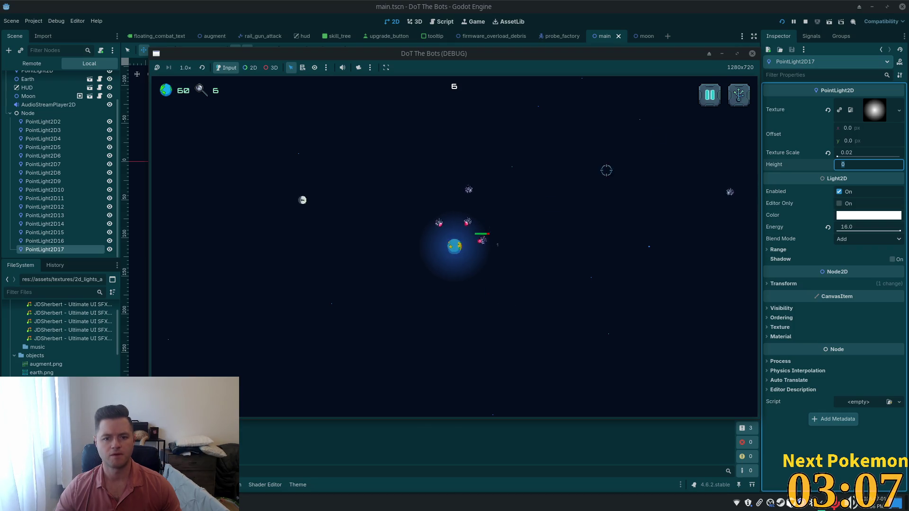
key("alt+Tab")
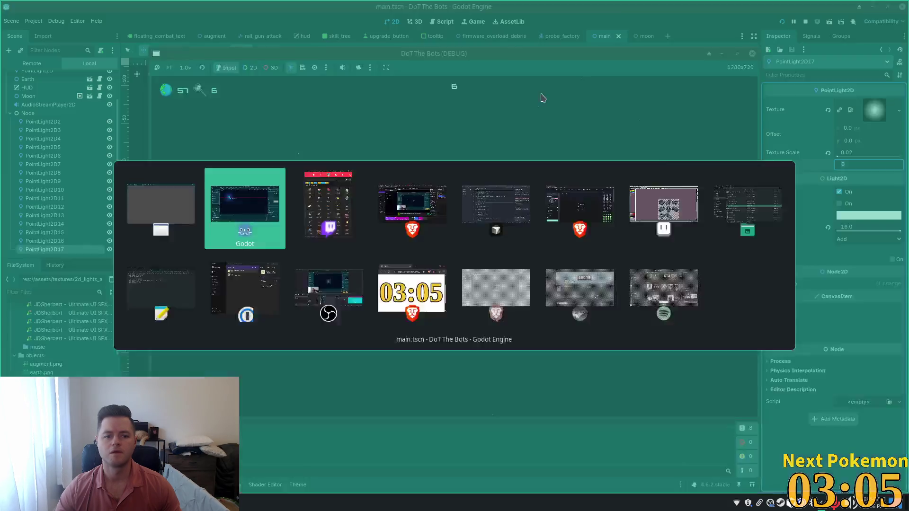
scroll(398, 216, "down", 6)
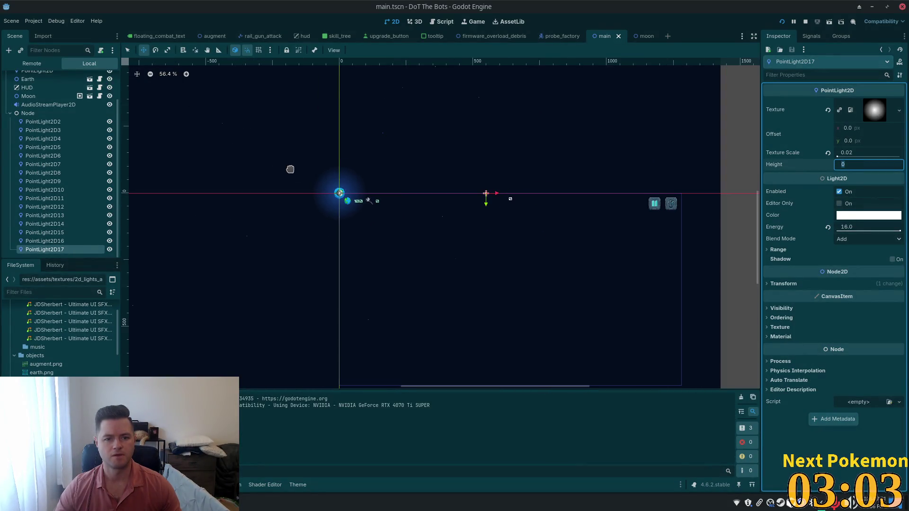
key("alt+Tab")
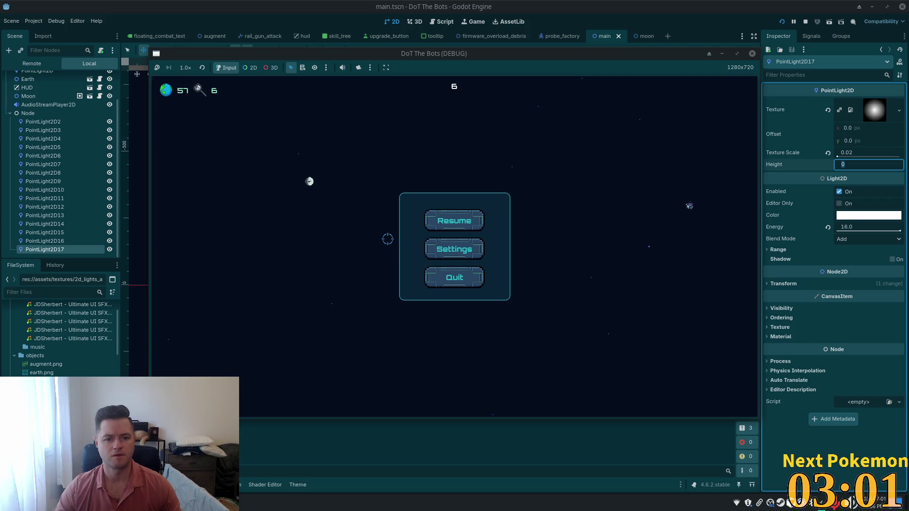
key("alt+Tab")
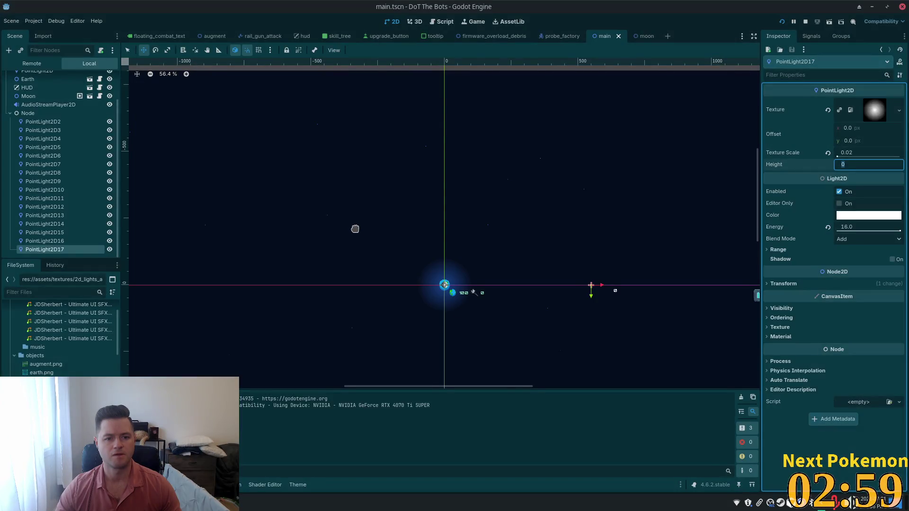
Move PointLight2D17 up and left of Earth and open its colour picker.
left_click_drag(354, 227, 391, 256)
mouse_move(529, 230)
left_mouse_down()
mouse_move(450, 227)
mouse_move(307, 144)
mouse_move(285, 116)
mouse_move(298, 116)
left_mouse_up()
left_click(856, 216)
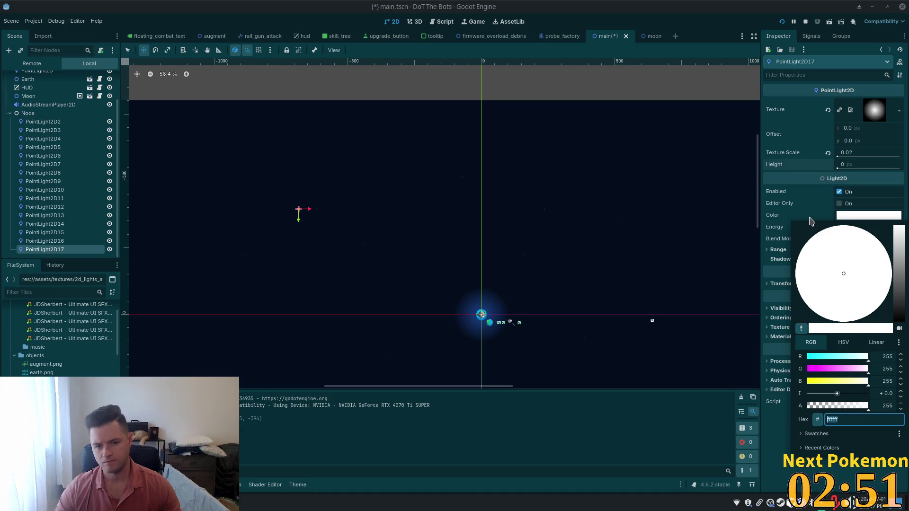
Tint PointLight2D17 yellow (eeee00) by removing blue and darkening it, then save main.tscn.
left_click(766, 402)
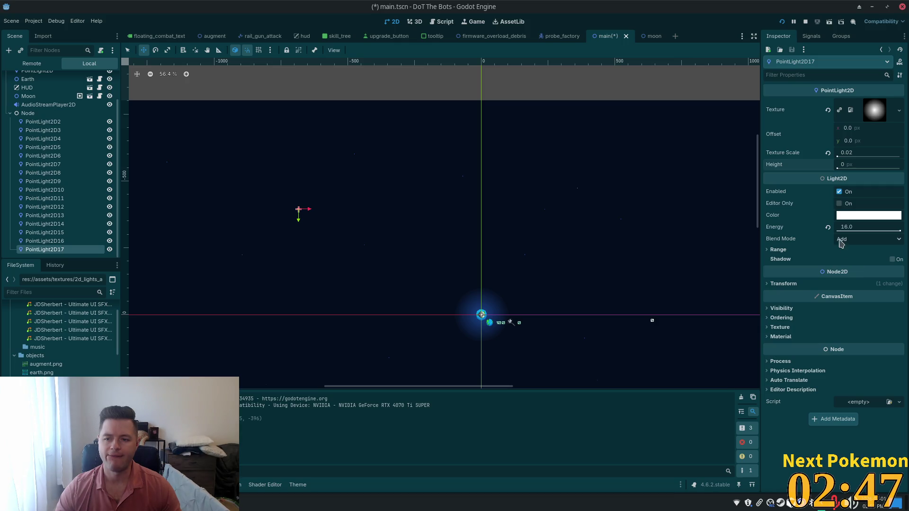
scroll(313, 228, "up", 3)
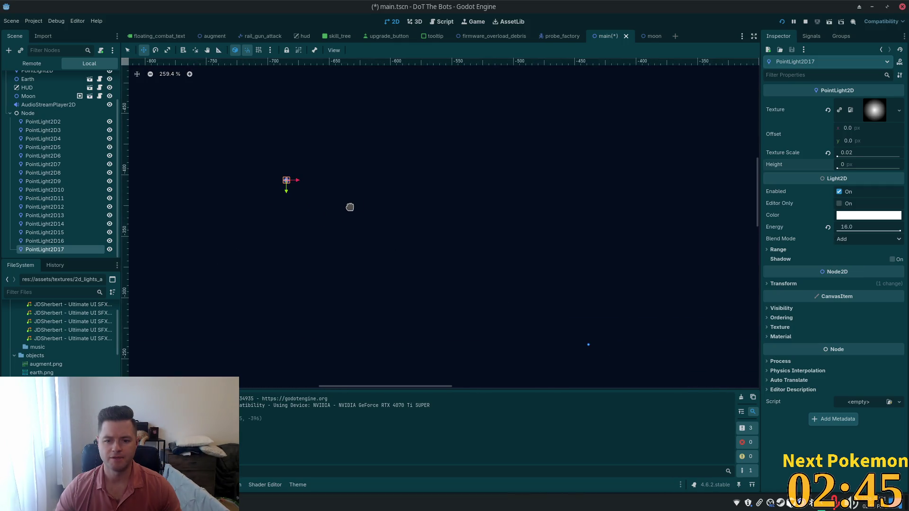
scroll(347, 207, "up", 4)
scroll(392, 224, "up", 2)
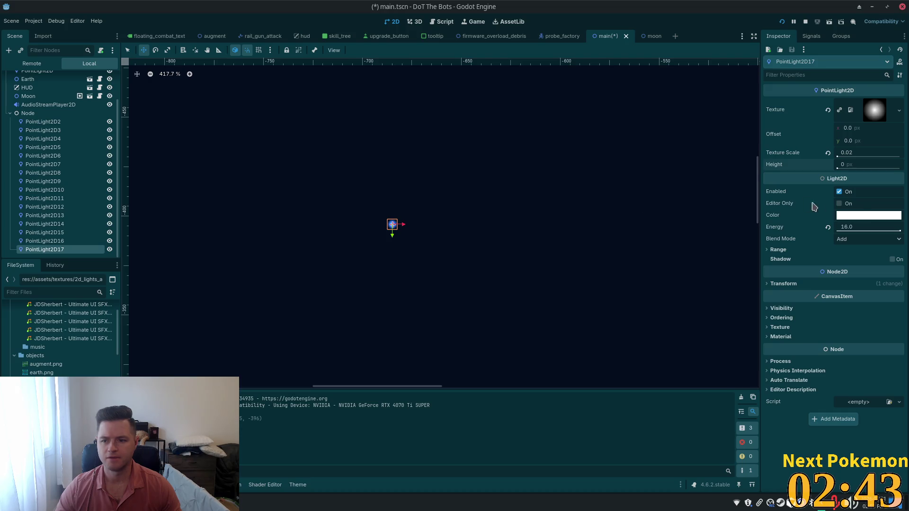
left_click(869, 215)
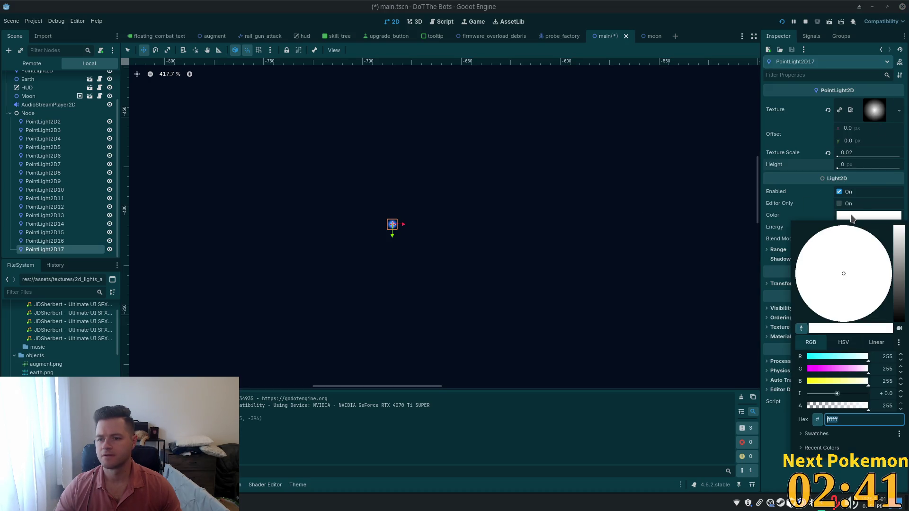
mouse_move(823, 381)
left_mouse_down()
mouse_move(805, 388)
mouse_move(841, 383)
mouse_move(814, 384)
left_mouse_up()
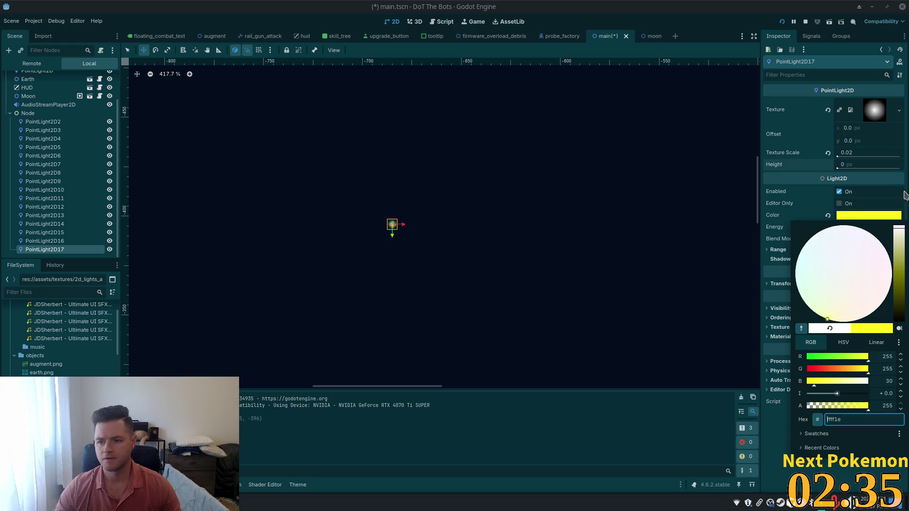
type("ffffff")
key("Return")
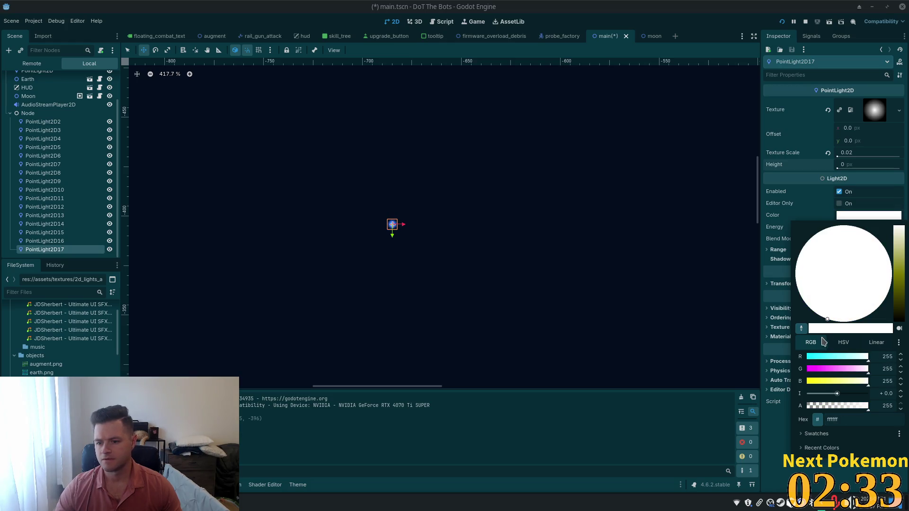
mouse_move(899, 228)
left_mouse_down()
mouse_move(901, 260)
mouse_move(901, 237)
left_mouse_up()
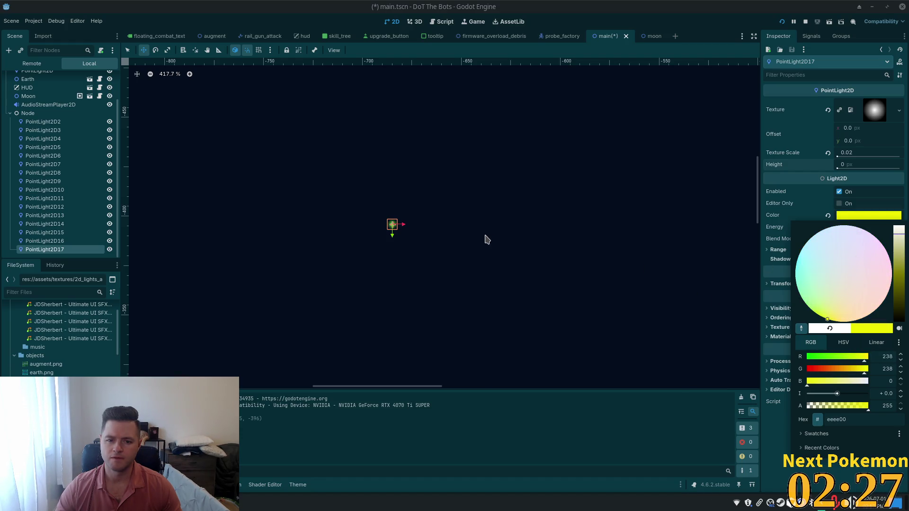
scroll(488, 239, "down", 4)
key("ctrl+s")
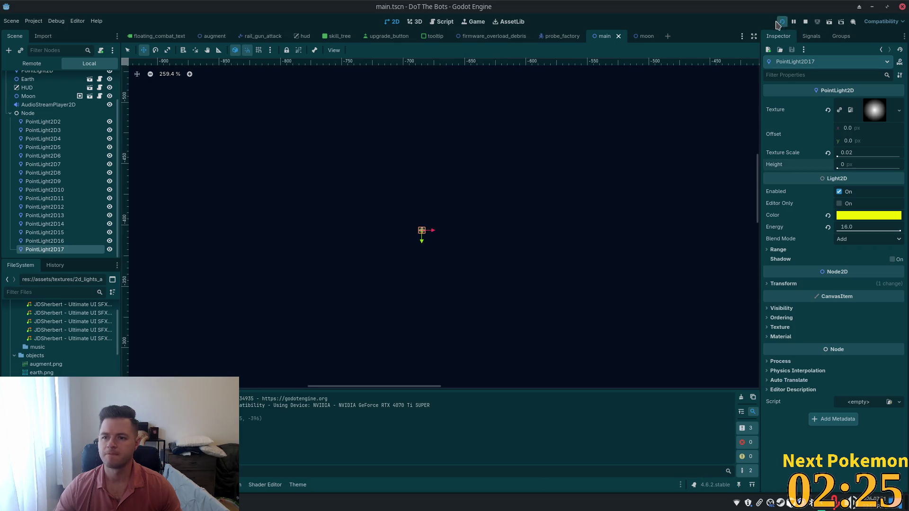
Test-run the game from the title menu, then return to the editor.
left_click(779, 22)
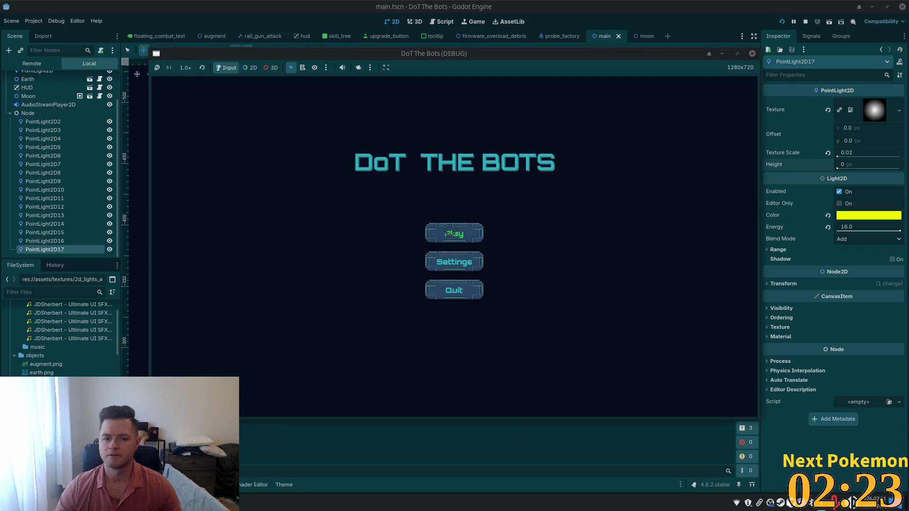
left_click(450, 231)
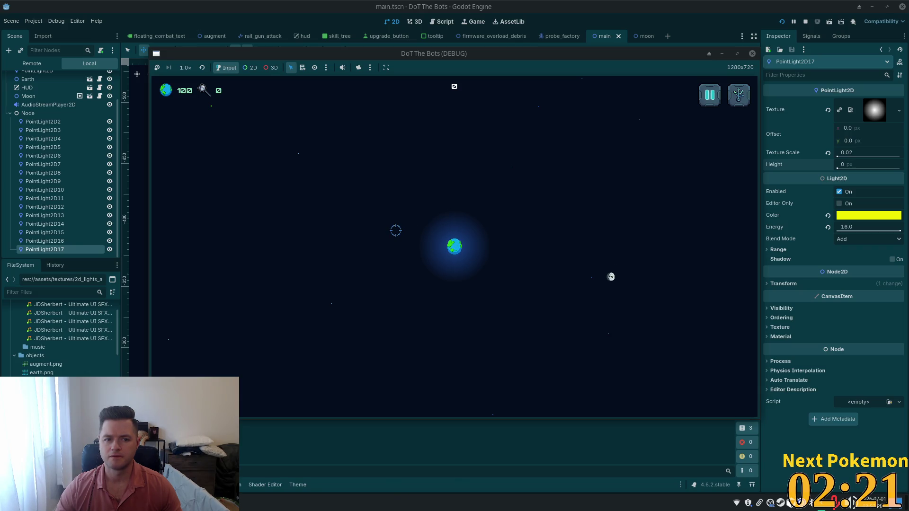
left_click(875, 214)
Push PointLight2D17's red to 255 for pure yellow ffff00, then start another game run.
left_click(875, 214)
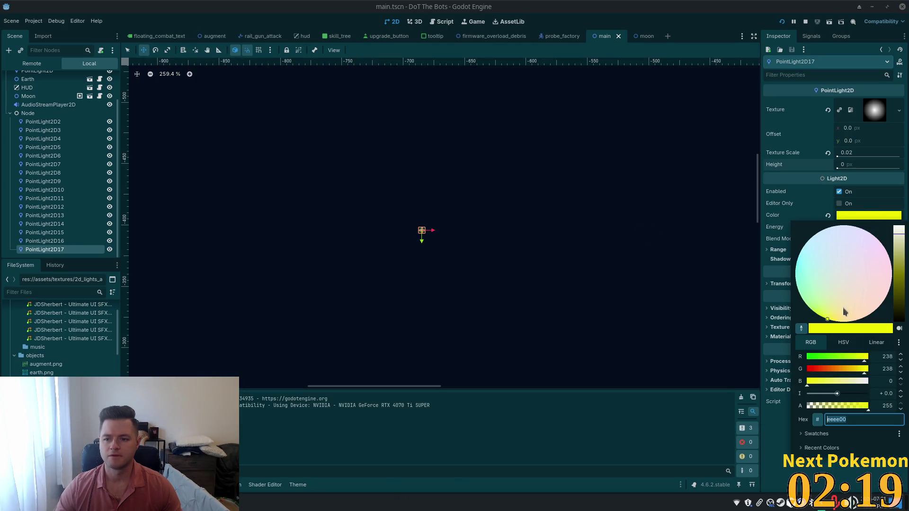
mouse_move(861, 360)
left_mouse_down()
mouse_move(888, 362)
mouse_move(815, 368)
mouse_move(872, 369)
left_mouse_up()
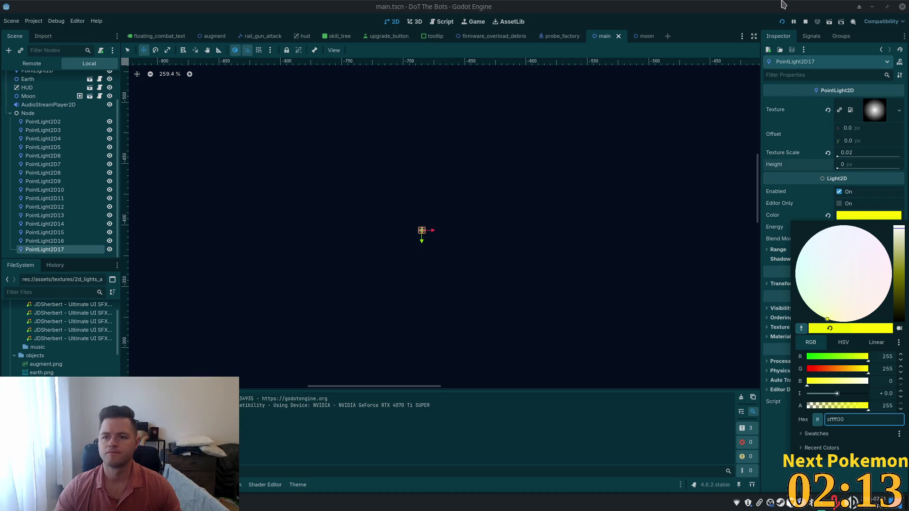
left_click(639, 128)
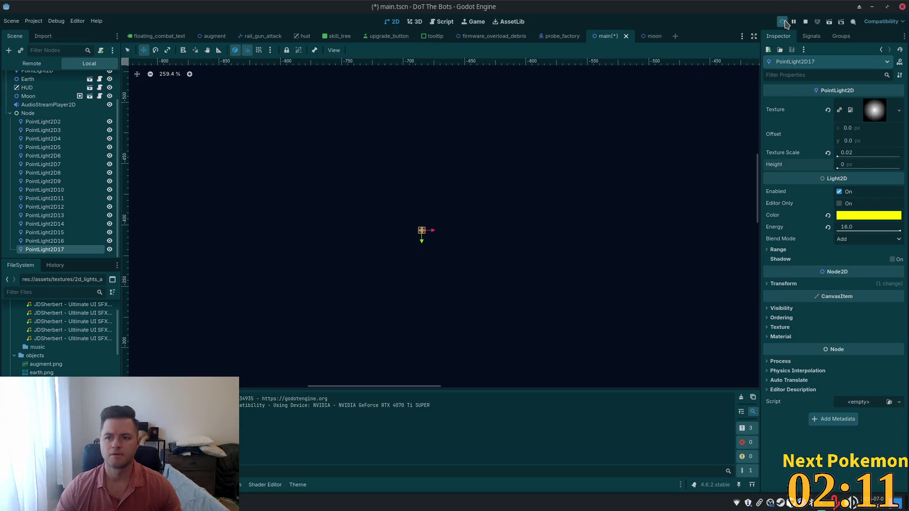
left_click(782, 22)
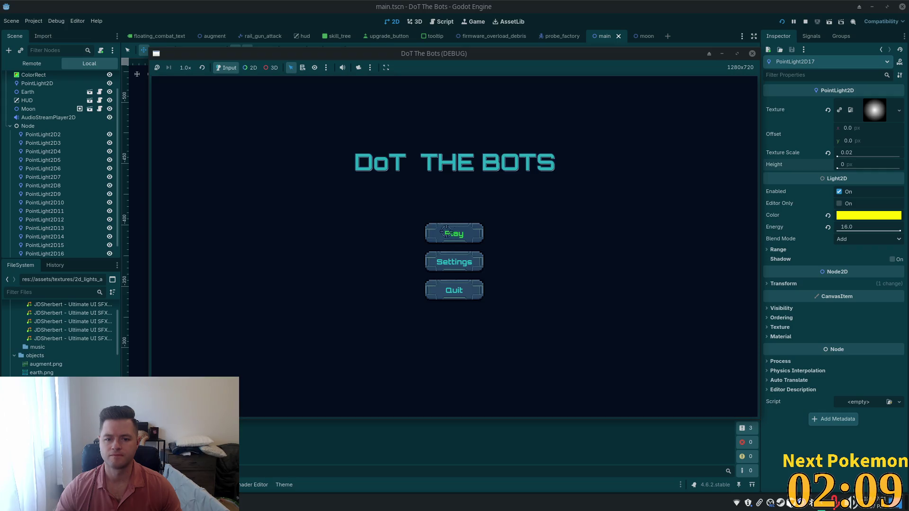
left_click(446, 232)
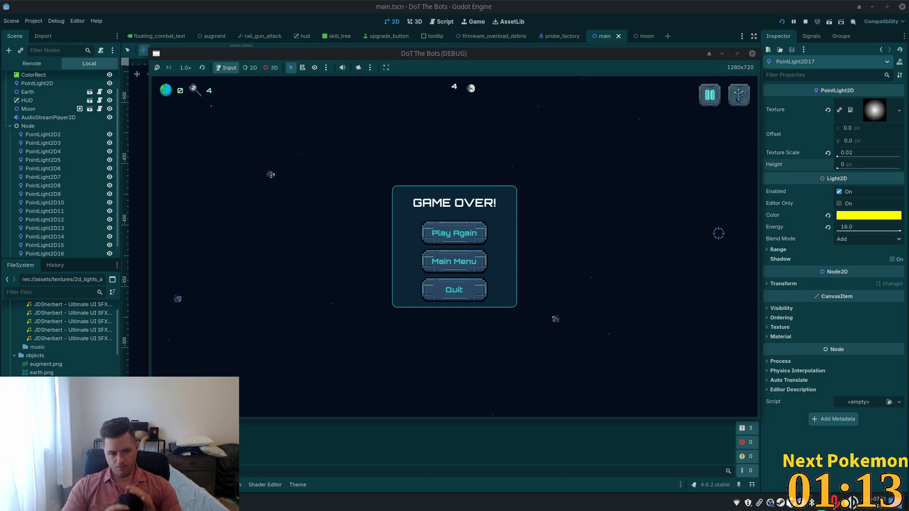
After the playthrough reaches GAME OVER, select the Node holding the point lights.
left_click(28, 127)
Copy the Node containing the point lights from the Scene tree.
right_click(28, 126)
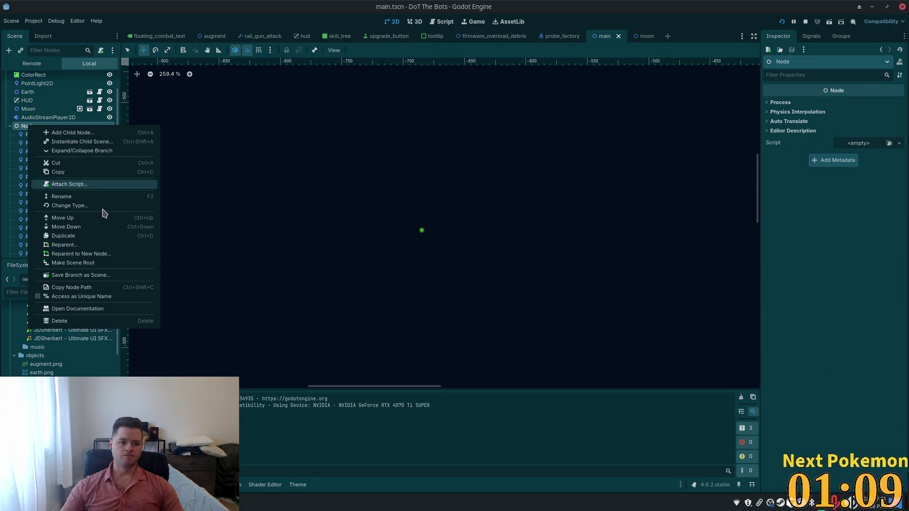
left_click(64, 173)
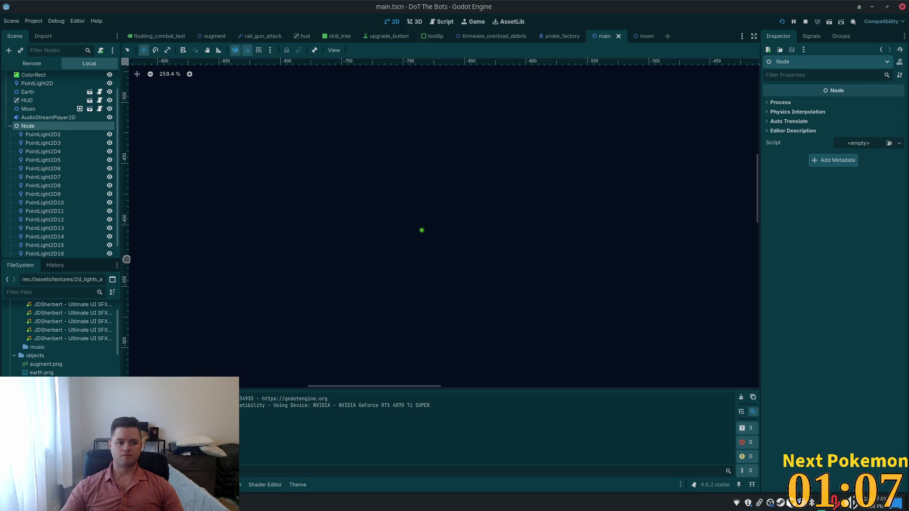
right_click(31, 127)
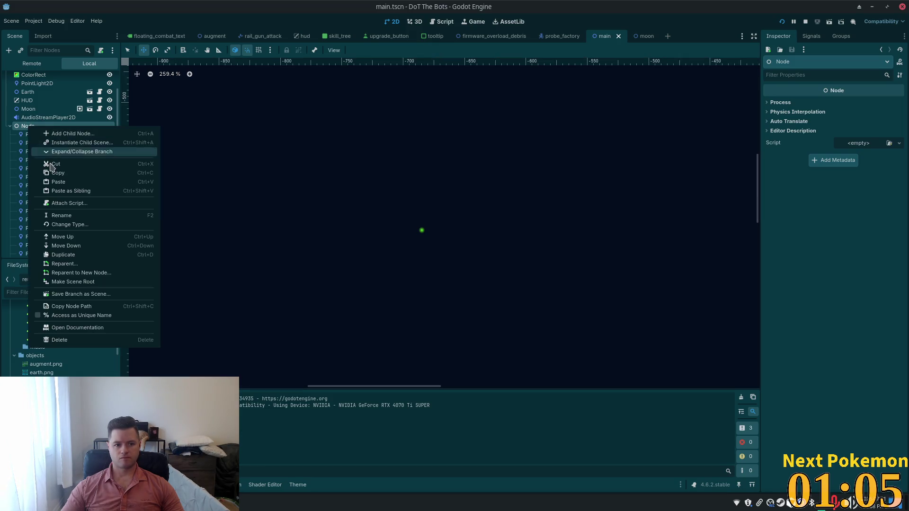
left_click(80, 177)
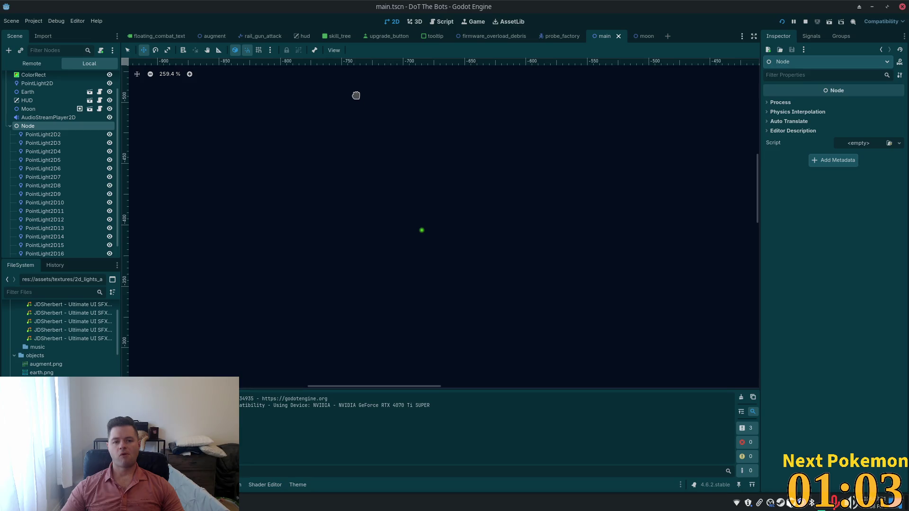
Search the project for 'title' and open title.tscn.
key("alt+shift+o")
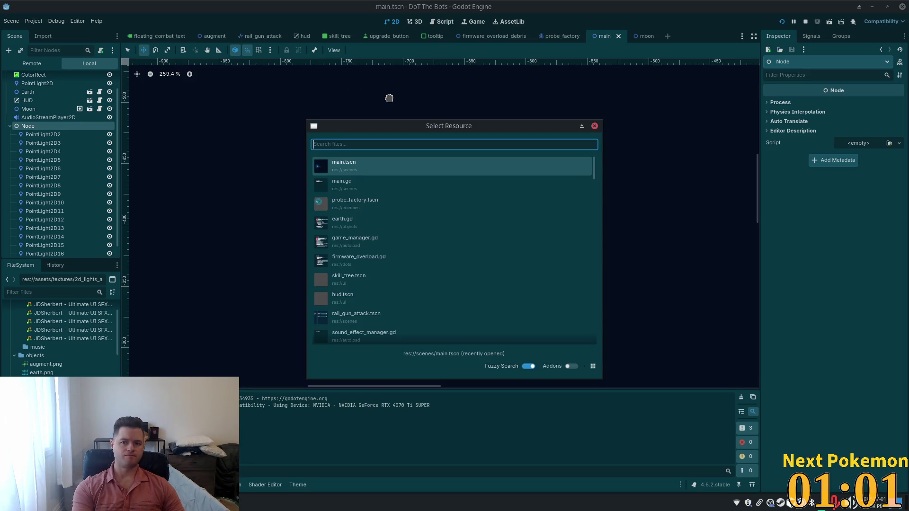
type("titler")
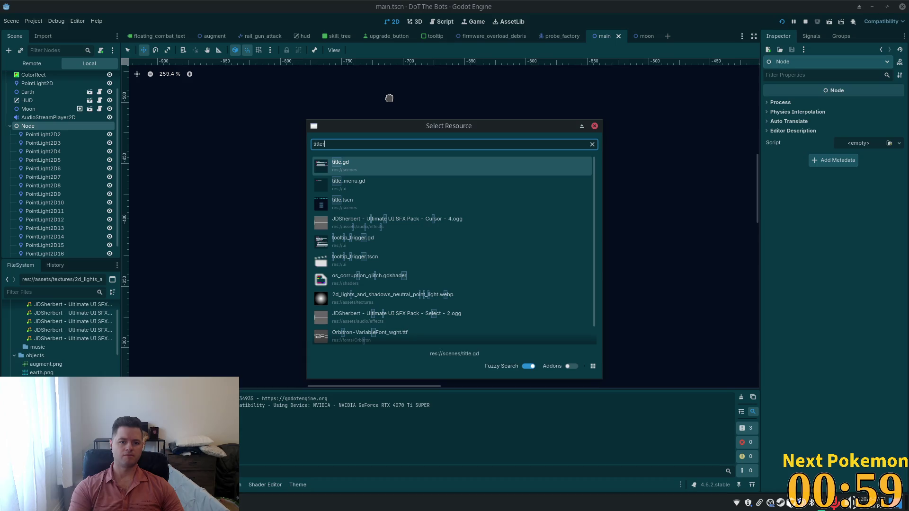
key("BackSpace")
key("Down")
key("Down")
key("Return")
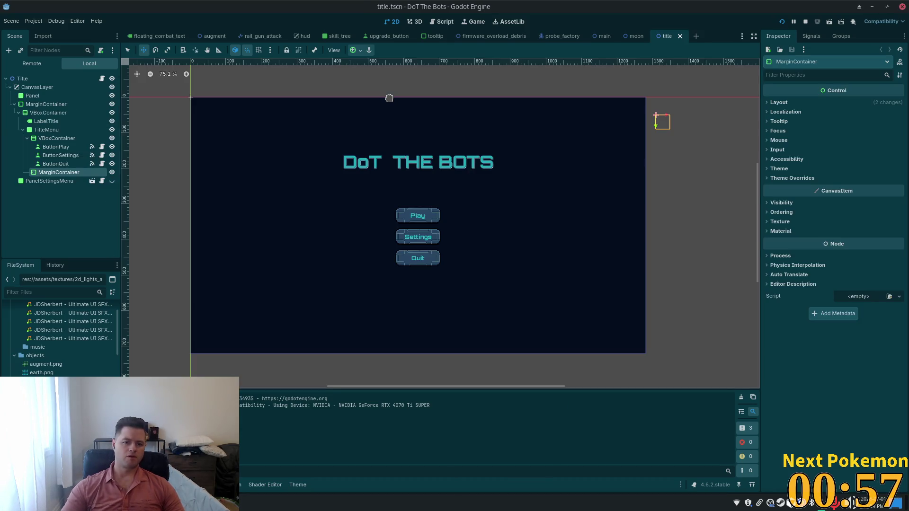
Paste the copied light Node under the Title root and bring the title scene into view.
left_click(27, 78)
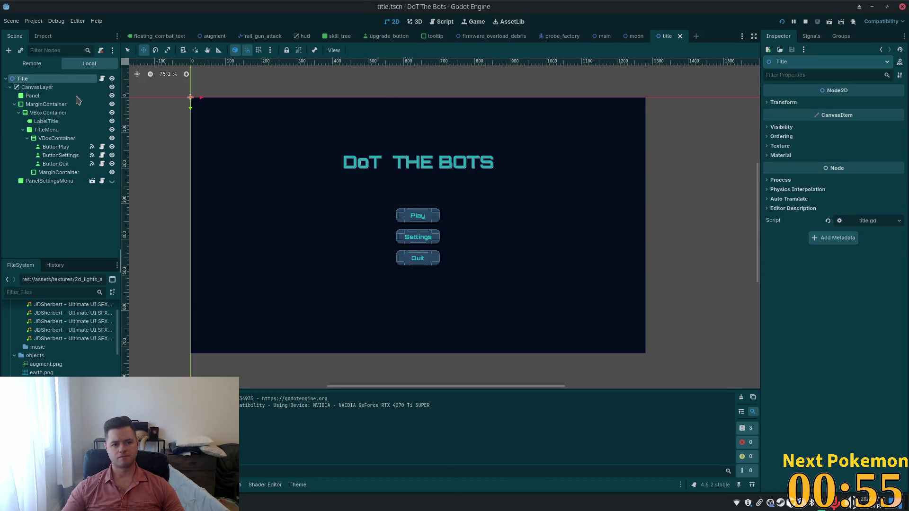
key("ctrl+v")
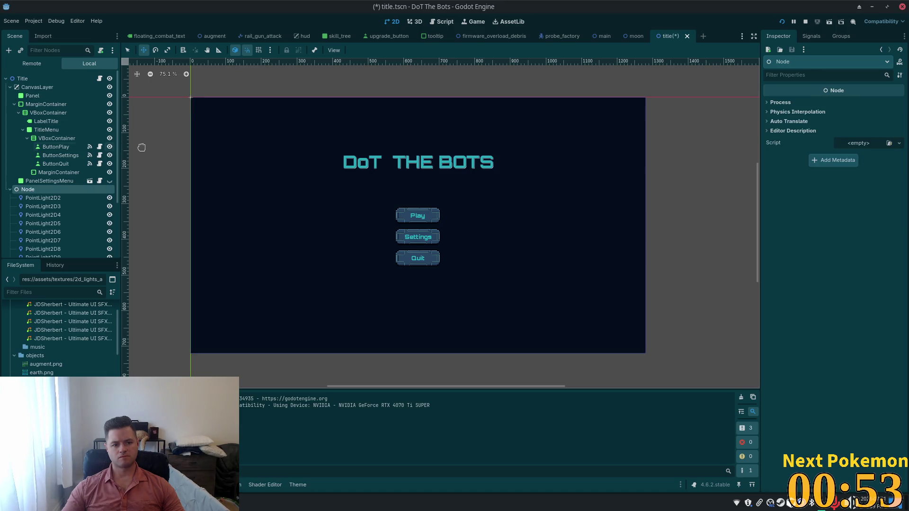
scroll(47, 149, "down", 3)
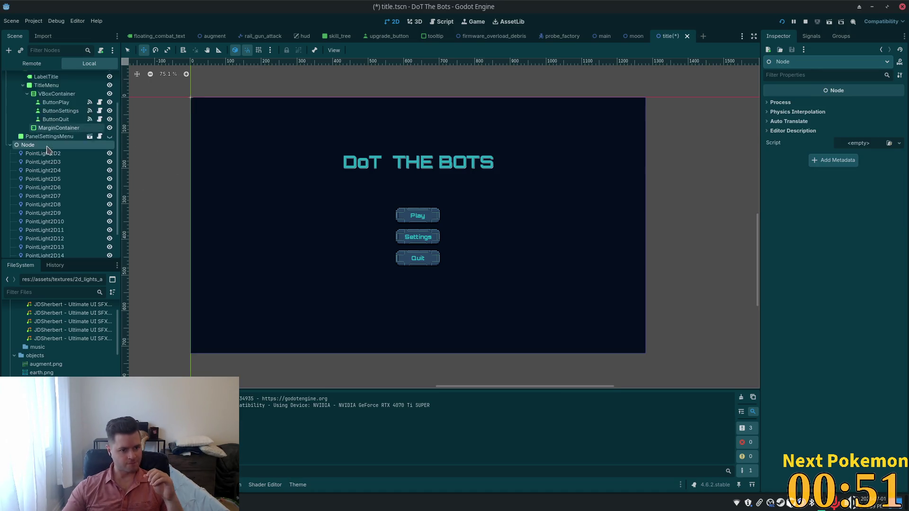
scroll(47, 150, "down", 2)
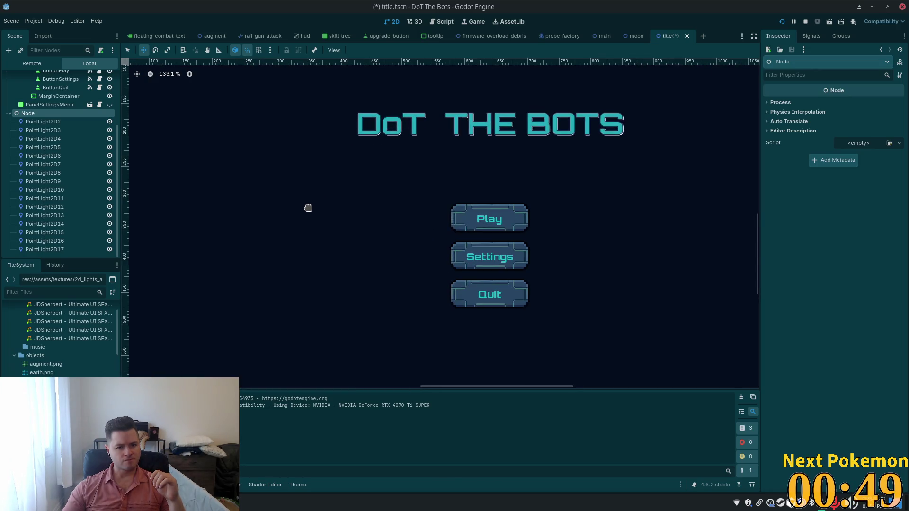
scroll(308, 208, "up", 5)
scroll(308, 208, "down", 1)
scroll(307, 209, "down", 10)
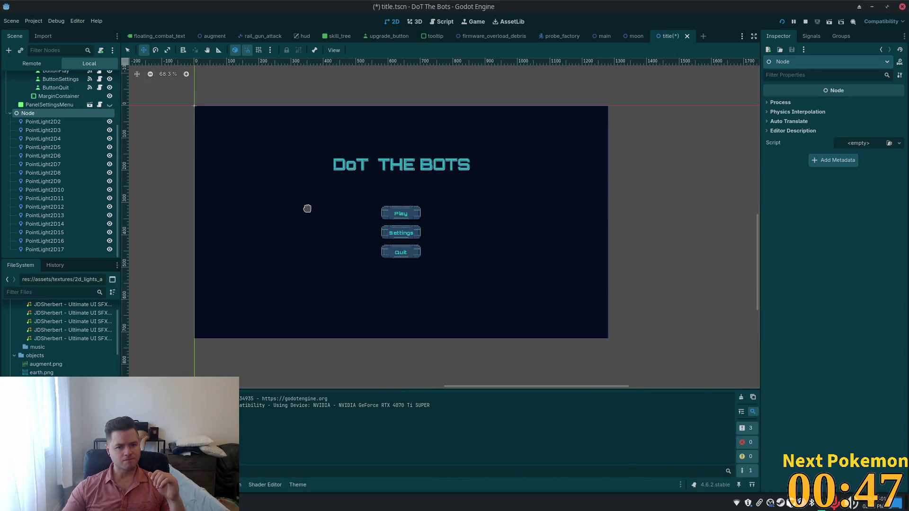
left_click_drag(205, 185, 316, 244)
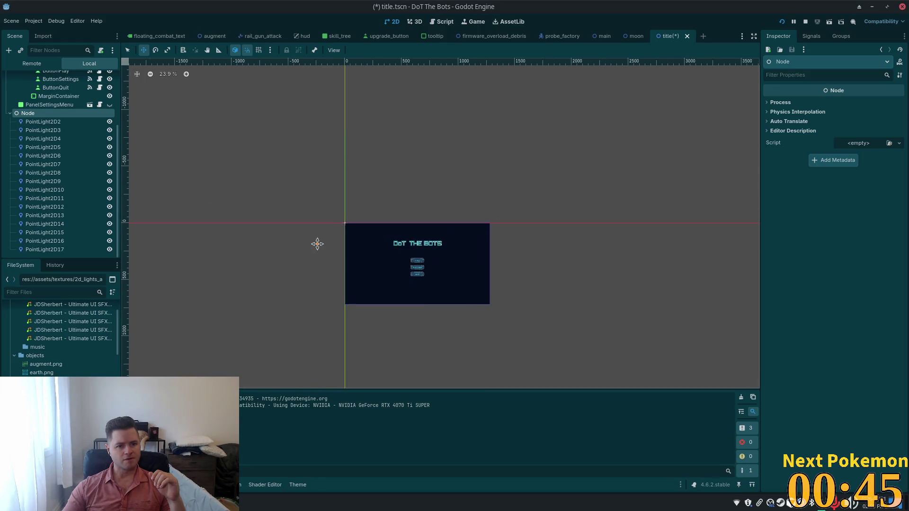
scroll(250, 215, "up", 4)
scroll(253, 214, "up", 3)
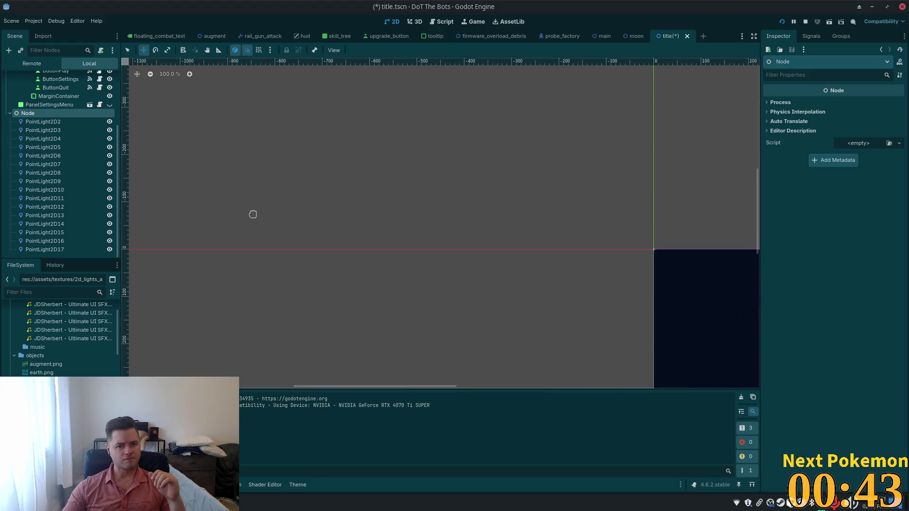
scroll(271, 216, "up", 3)
scroll(292, 223, "down", 9)
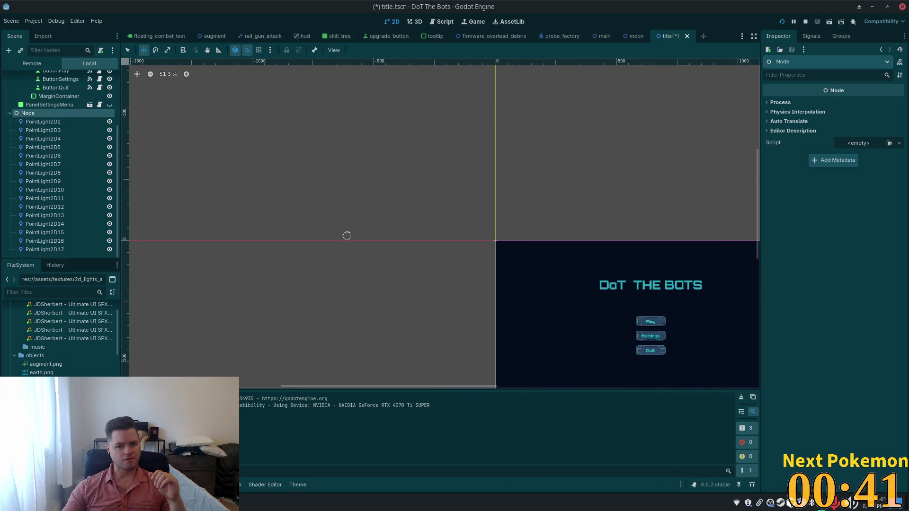
Select all sixteen star lights, PointLight2D2 through PointLight2D17, in the Scene dock.
left_click(49, 139)
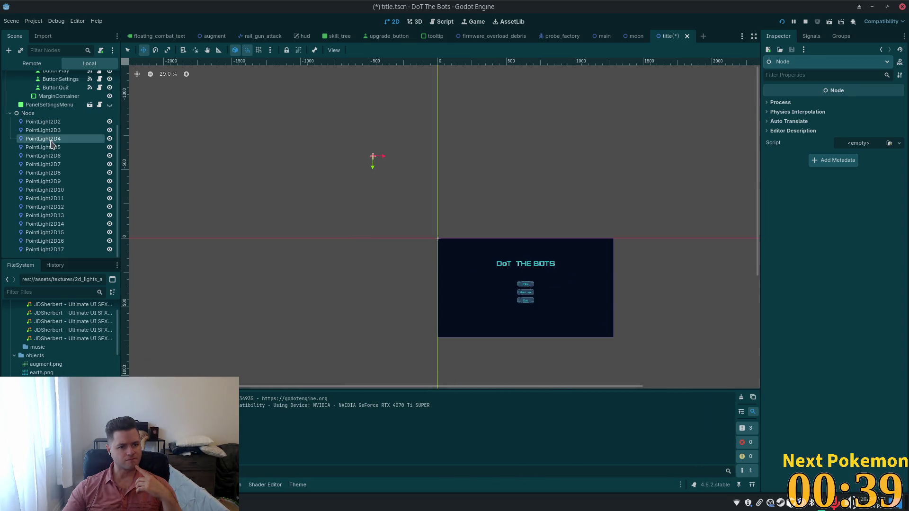
left_click(45, 190)
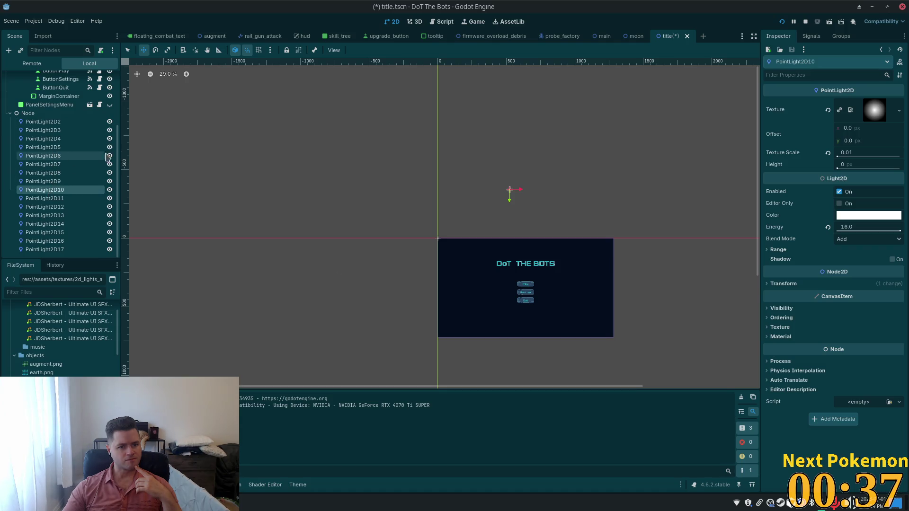
left_click(75, 114)
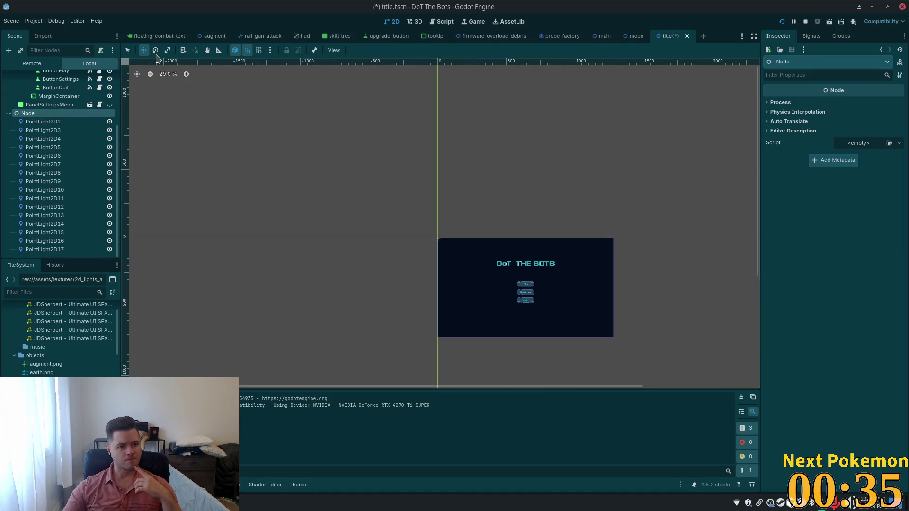
left_click_drag(263, 133, 328, 192)
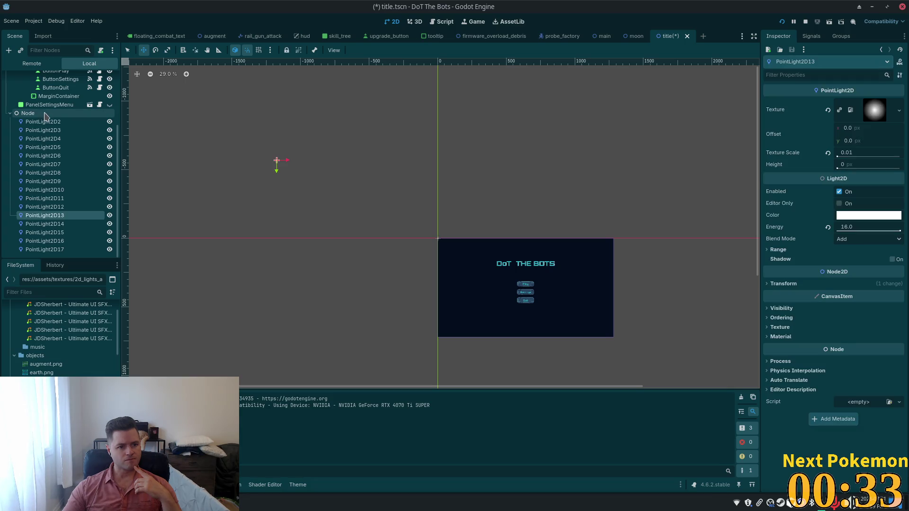
left_click(43, 113)
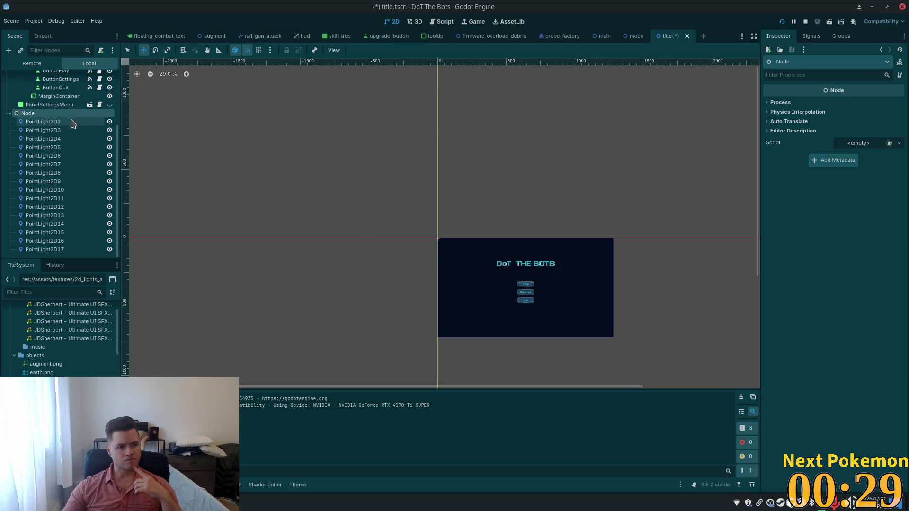
left_click(47, 122)
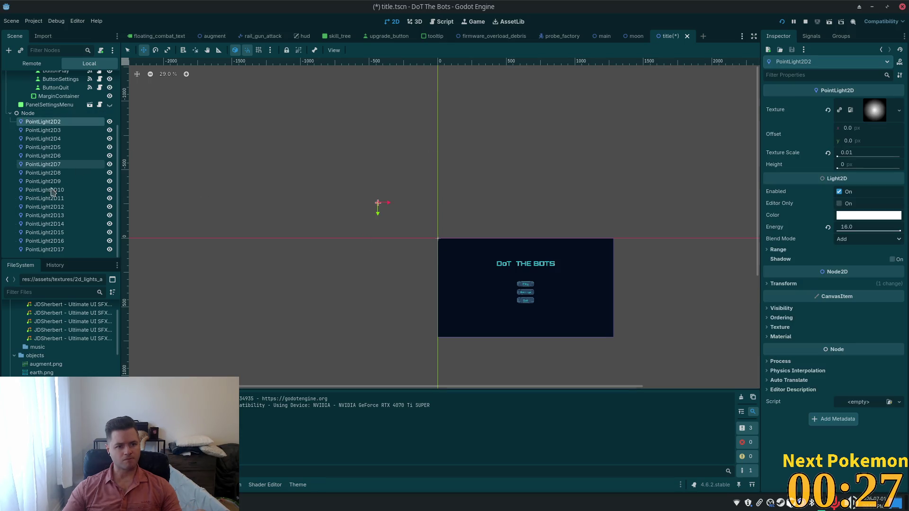
left_click(43, 249, "shift")
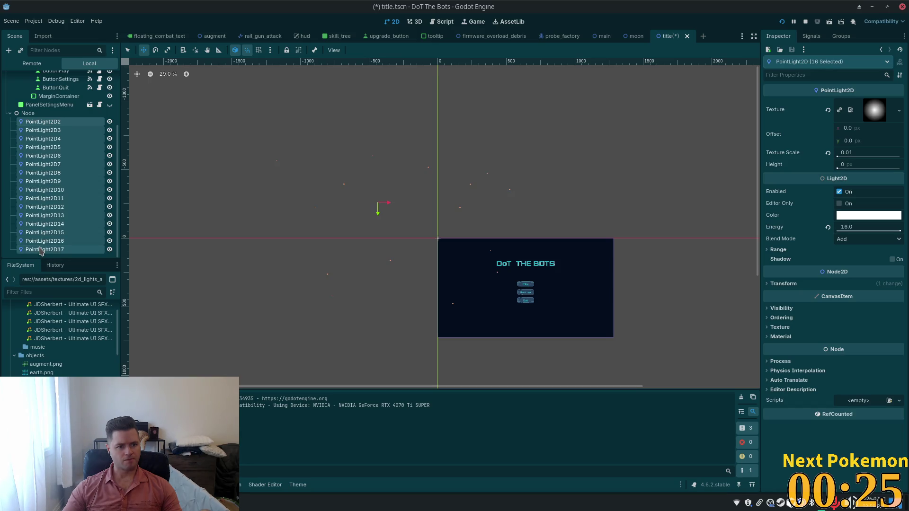
Drag the sixteen selected star lights right and down on the canvas.
left_click_drag(575, 220, 556, 178)
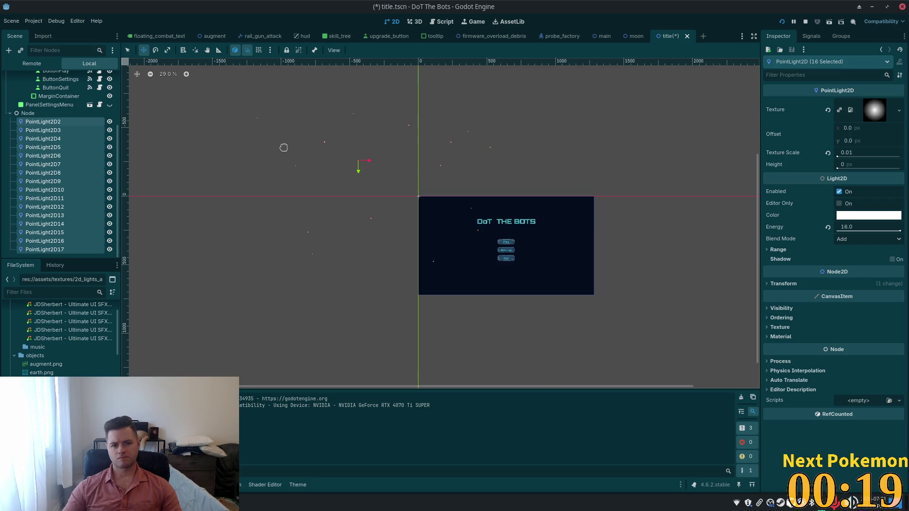
mouse_move(370, 200)
left_mouse_down()
mouse_move(428, 237)
mouse_move(417, 226)
left_mouse_up()
scroll(487, 234, "up", 7)
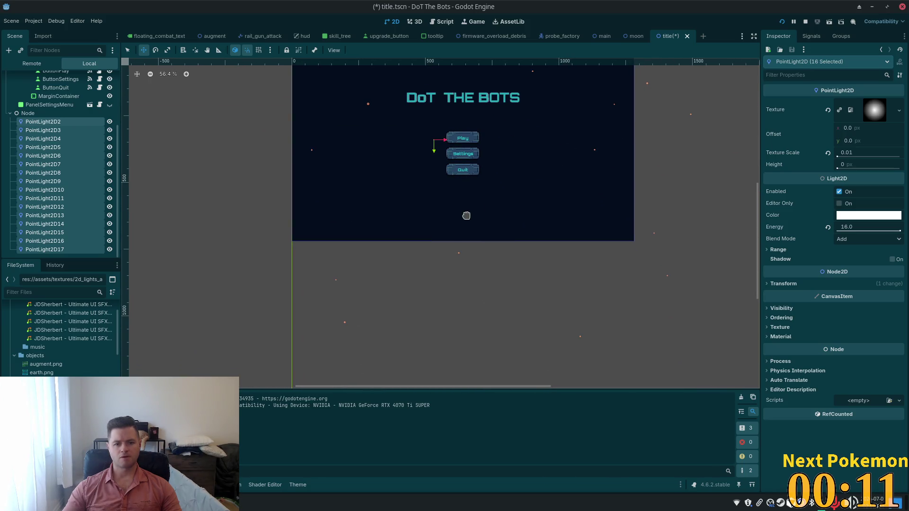
scroll(457, 177, "down", 3)
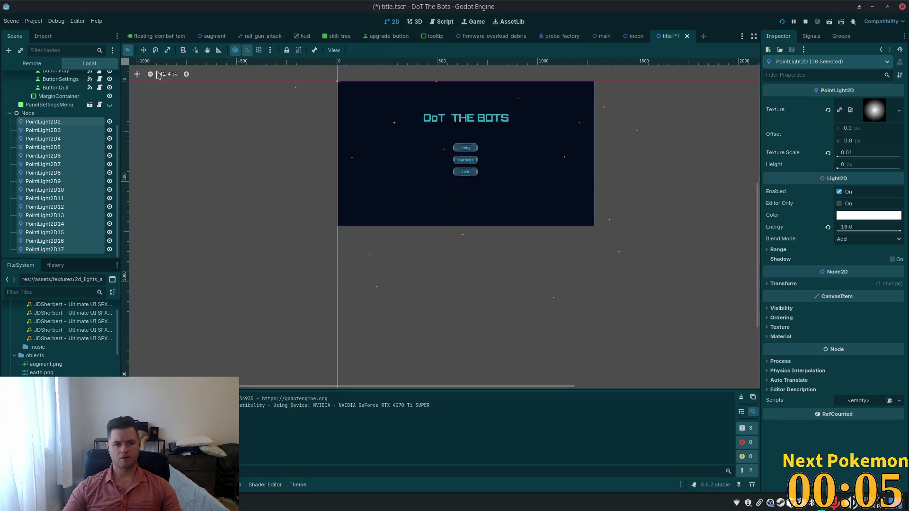
left_click(371, 261)
Move PointLight2D6, PointLight2D11 and three more star lights up into the title panel.
left_click_drag(330, 246, 423, 290)
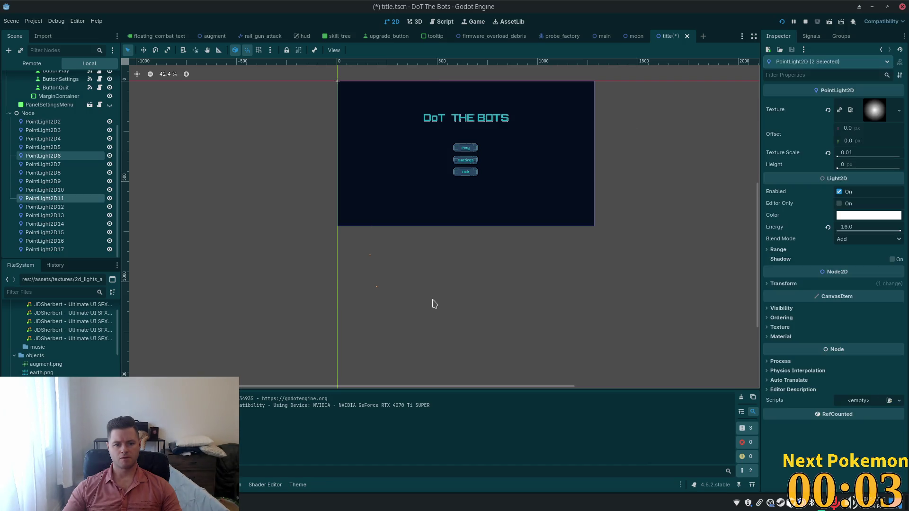
key("w")
mouse_move(319, 208)
left_mouse_down()
mouse_move(304, 122)
mouse_move(308, 134)
left_mouse_up()
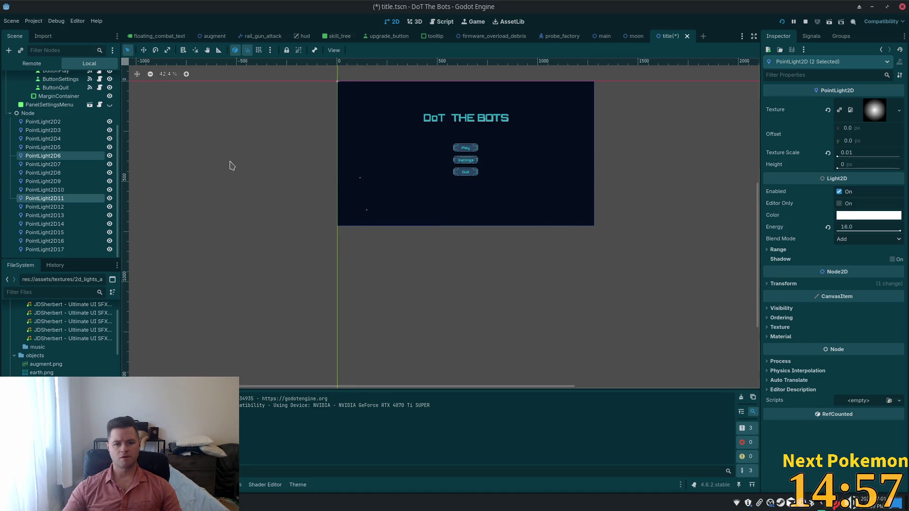
mouse_move(397, 307)
left_mouse_down()
mouse_move(710, 252)
mouse_move(698, 217)
mouse_move(700, 239)
left_mouse_up()
key("w")
left_click_drag(510, 240, 465, 163)
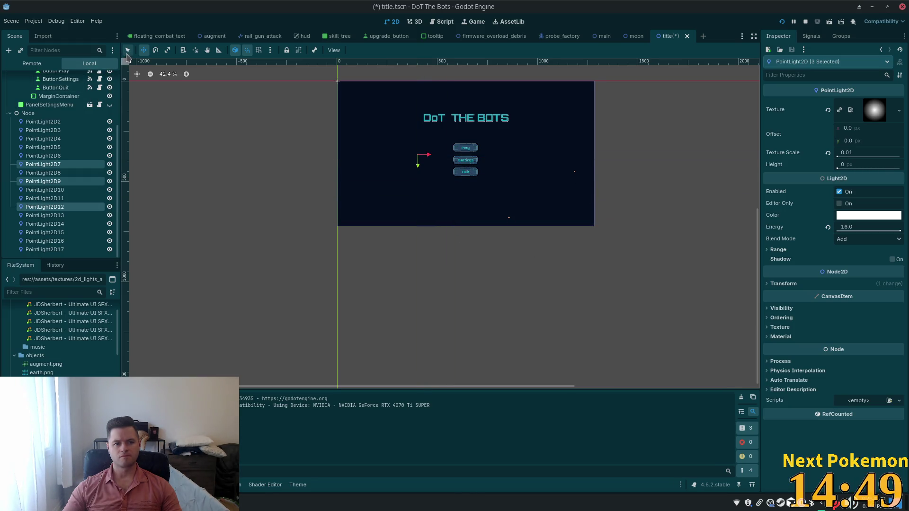
Move PointLight2D8 and PointLight2D10 toward the upper right, then save and run with F5.
left_click_drag(604, 101, 708, 282)
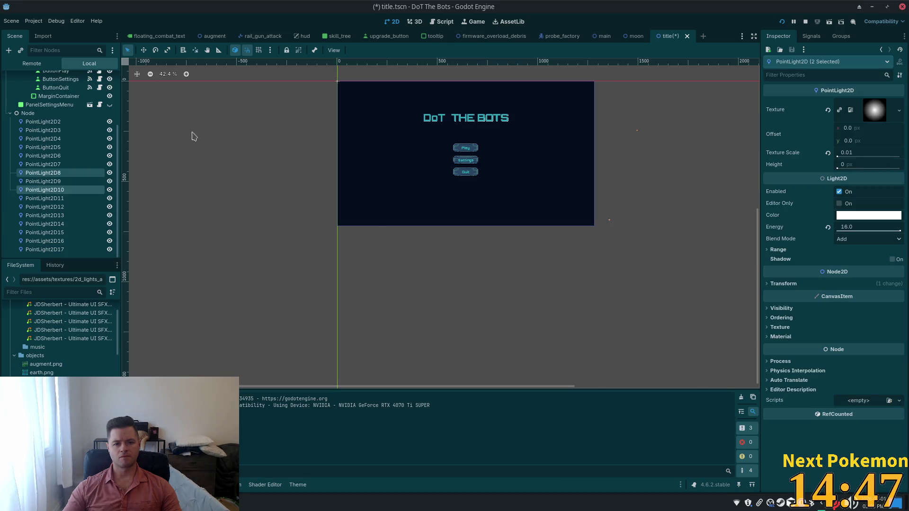
left_click(143, 50)
left_click_drag(637, 130, 572, 108)
scroll(490, 121, "up", 4)
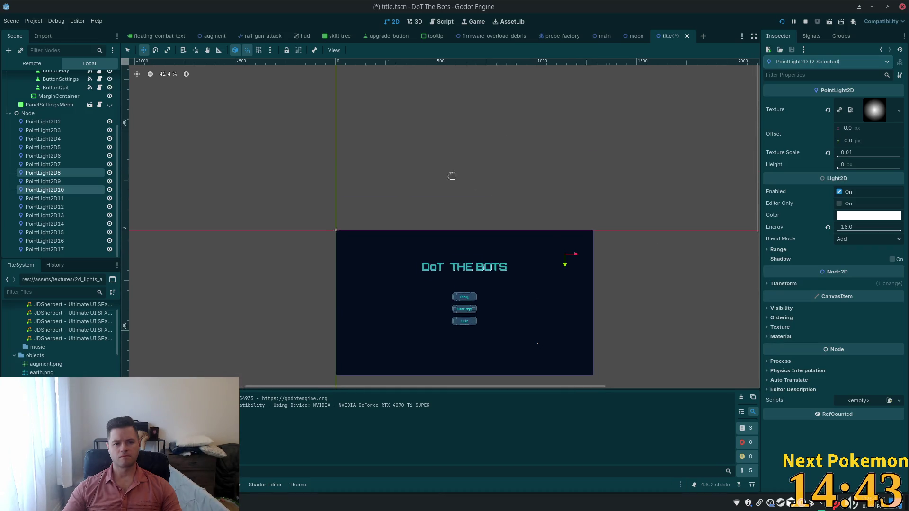
left_click(127, 51)
left_click_drag(226, 100, 671, 231)
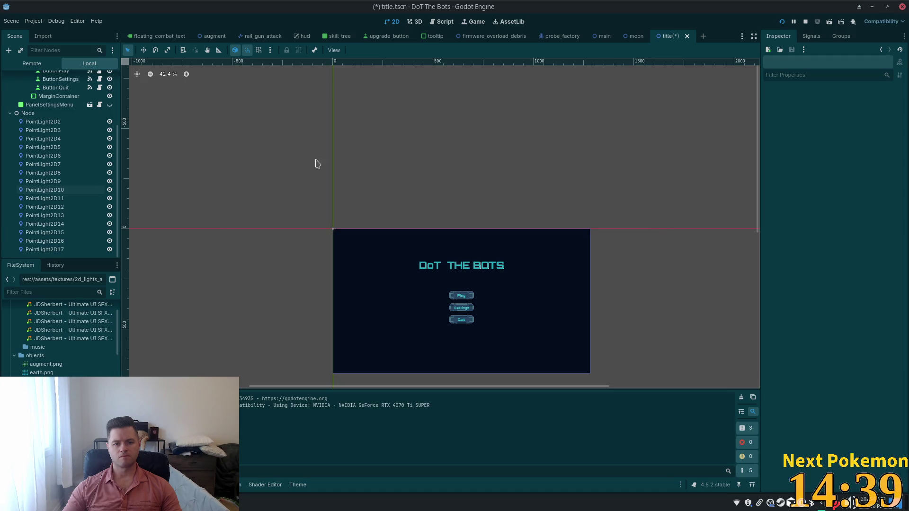
key("F5")
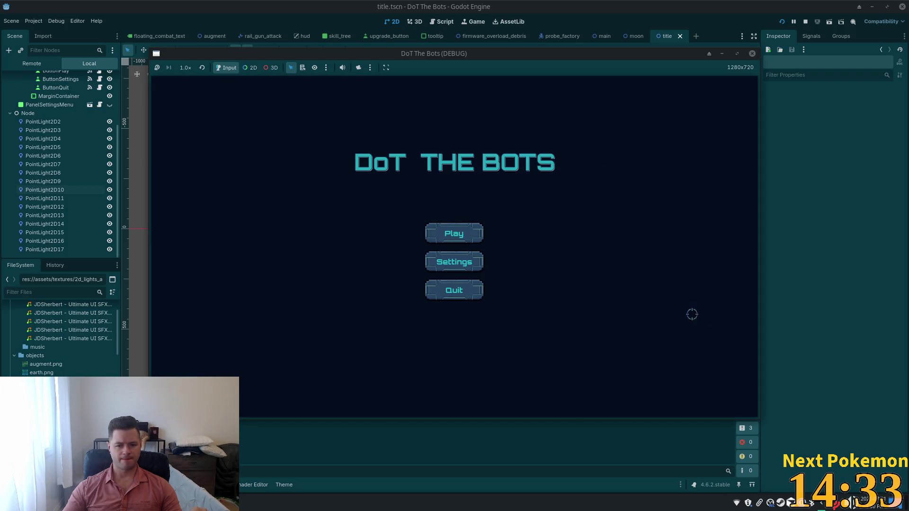
left_click(42, 147)
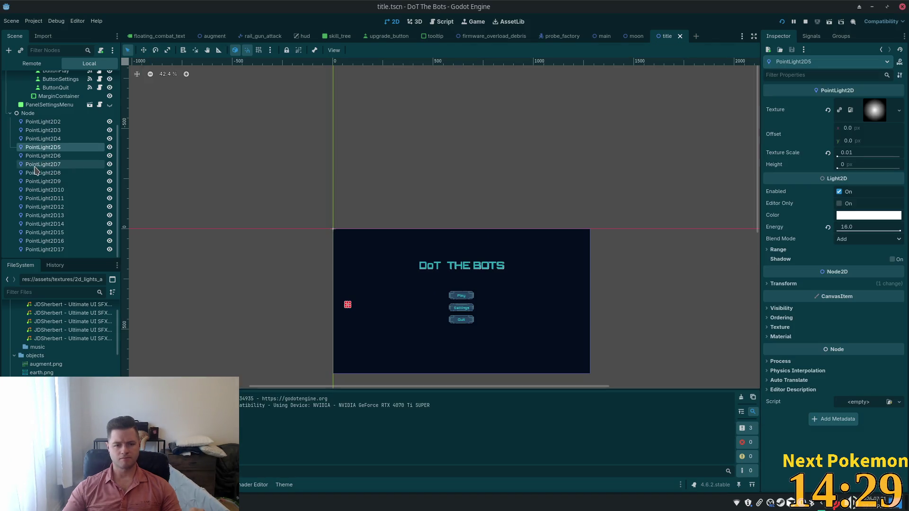
Try reparenting the light Node under Panel, undo it, then delete Node with all its star lights.
scroll(40, 167, "up", 5)
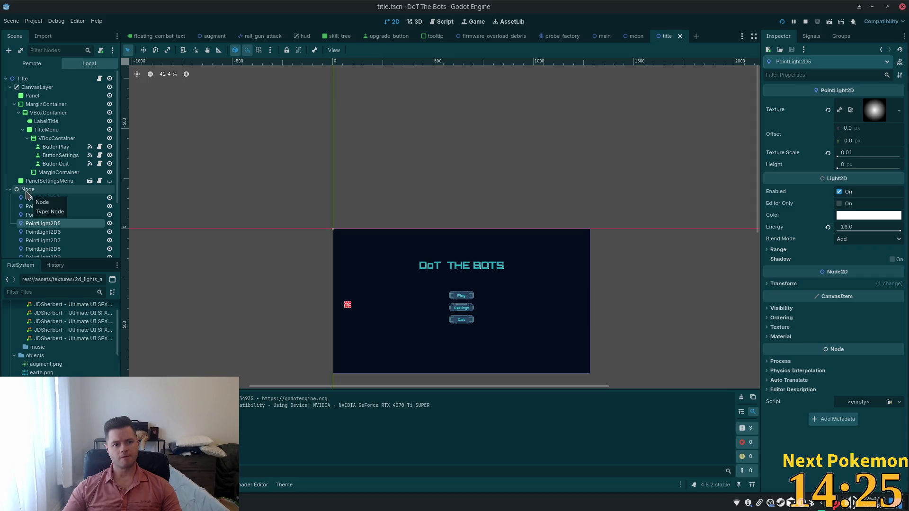
left_click_drag(27, 191, 39, 130)
left_click_drag(33, 99, 30, 88)
left_click_drag(36, 122, 32, 96)
scroll(417, 266, "down", 1)
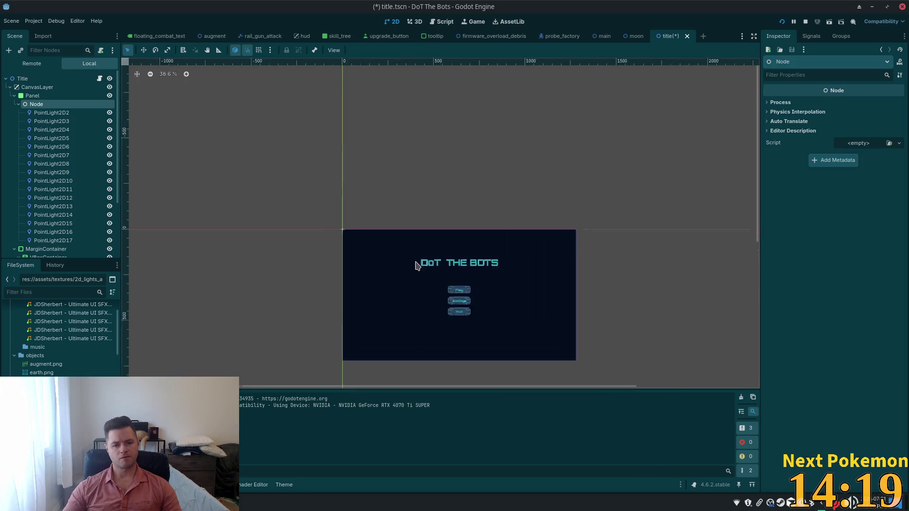
scroll(416, 265, "up", 6)
left_click_drag(284, 286, 346, 74)
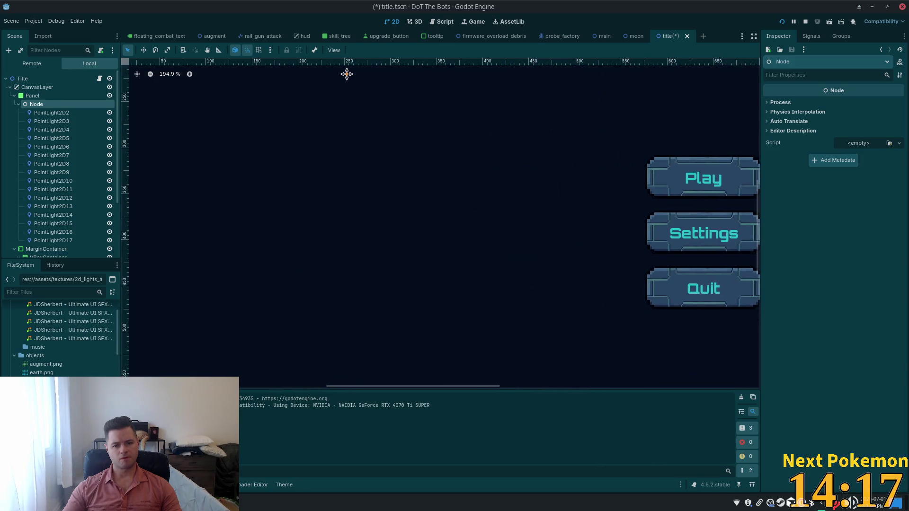
scroll(328, 120, "down", 13)
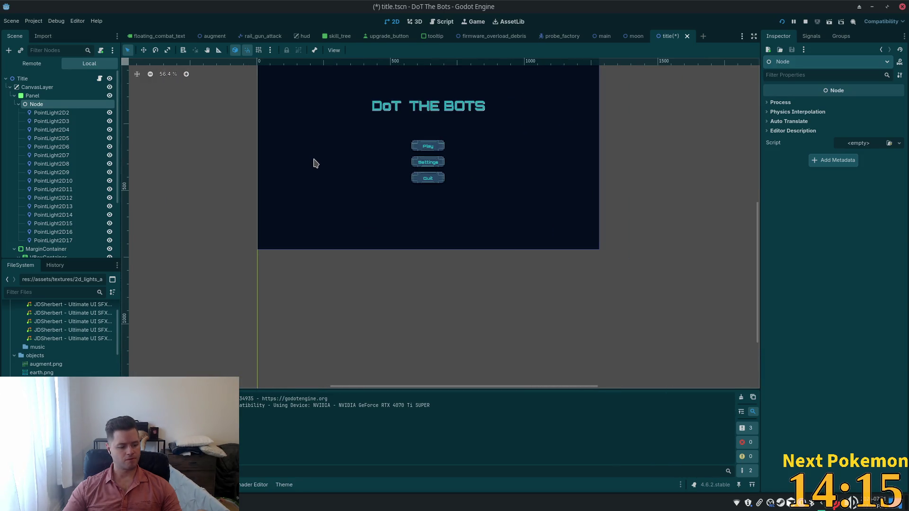
key("ctrl+z")
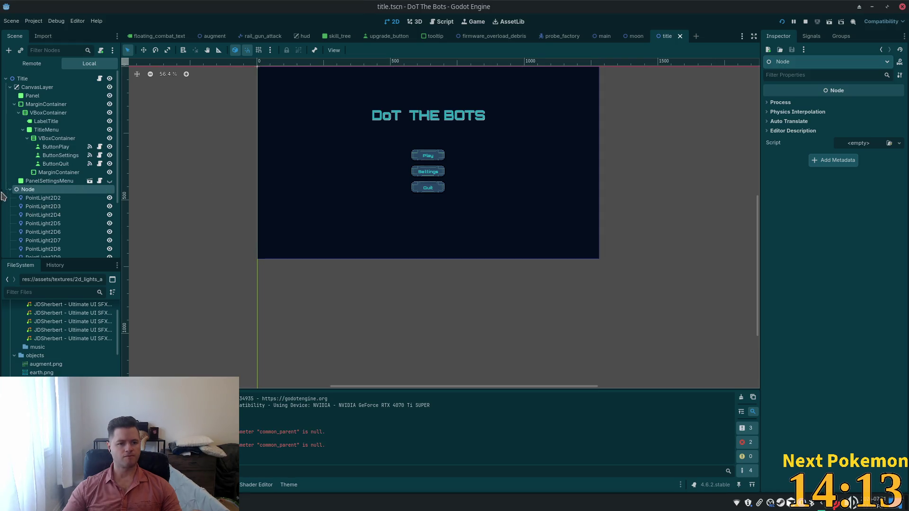
key("Delete")
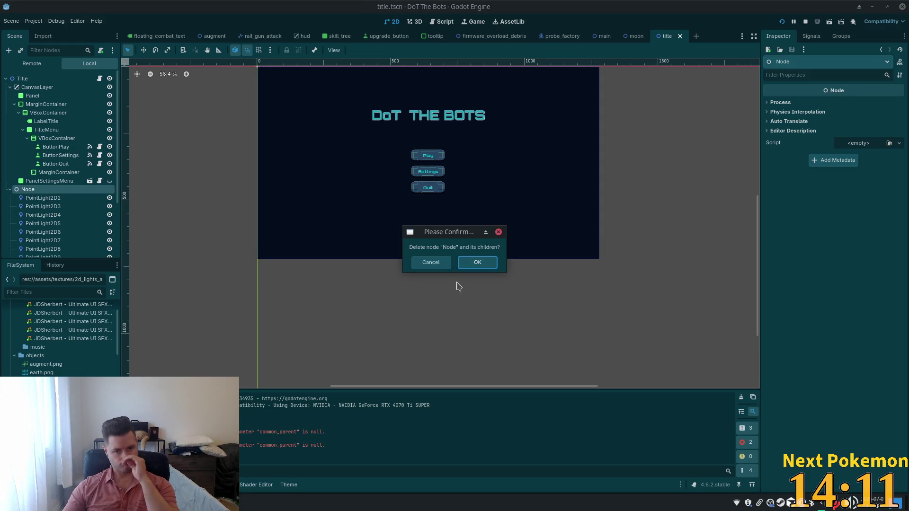
left_click(478, 263)
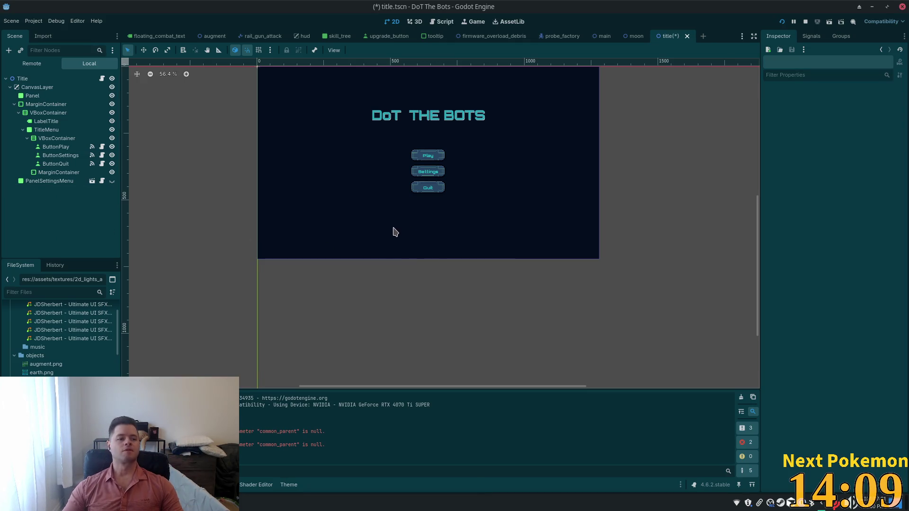
Save title.tscn without the star lights, zoom in to check it, and switch to Cursor.
key("ctrl+s")
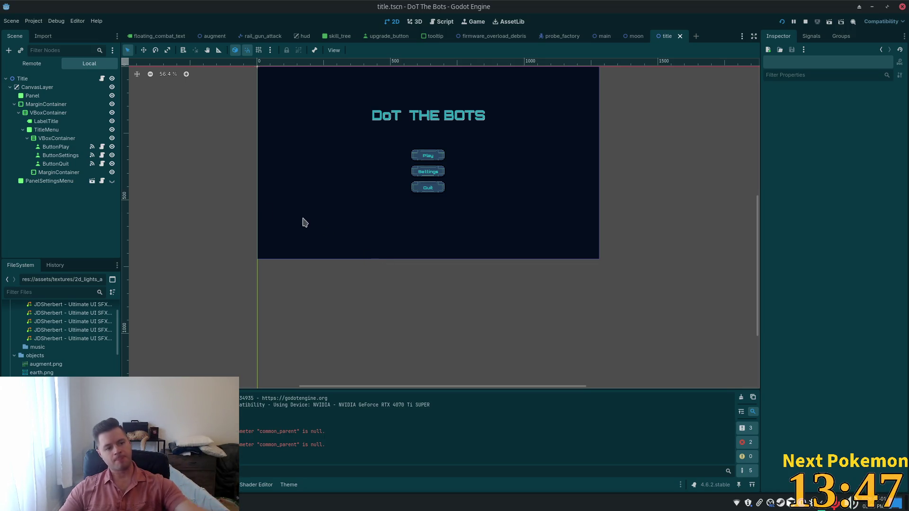
scroll(414, 169, "up", 1)
scroll(414, 169, "up", 5)
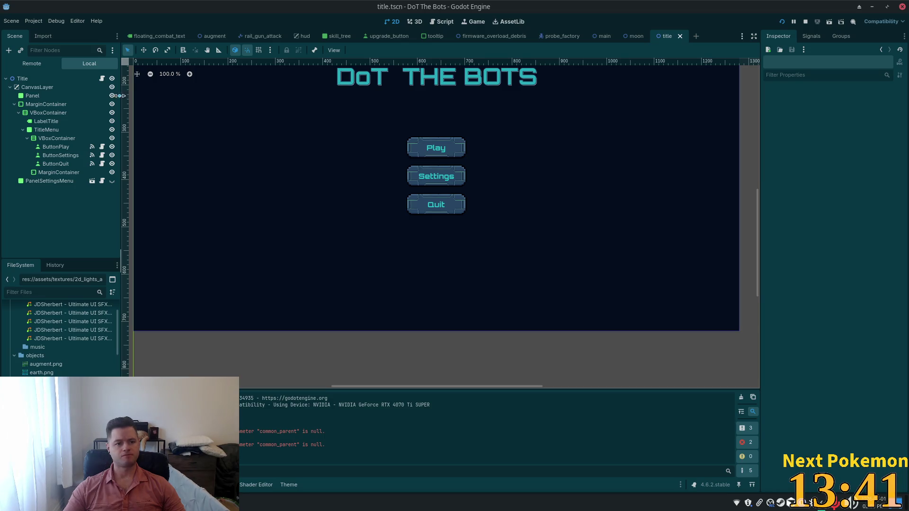
key("alt+Tab")
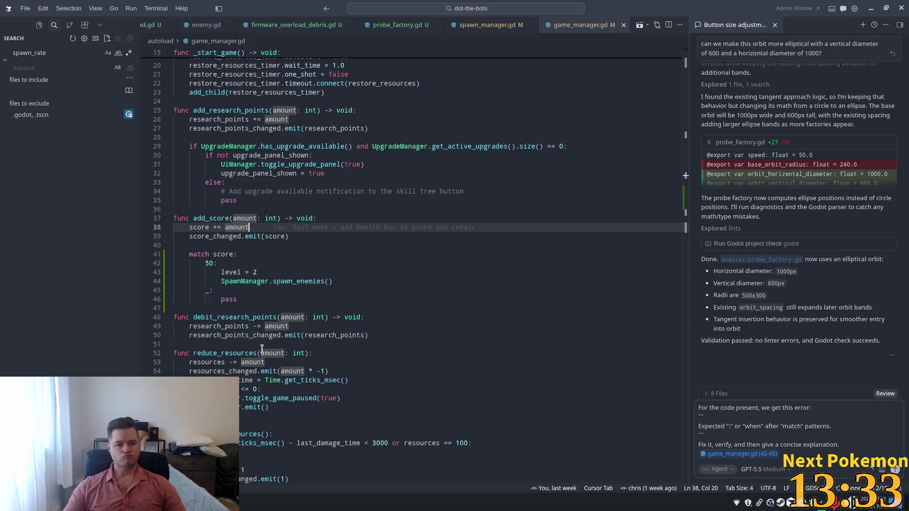
Open a terminal and list running godot processes with ps -aux | grep godot.
key("ctrl+alt+t")
type("ps -au")
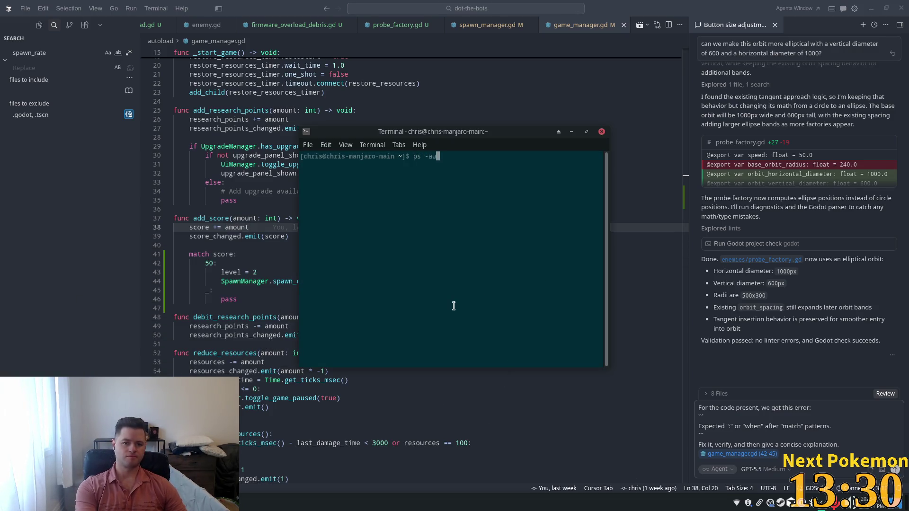
type("x | g")
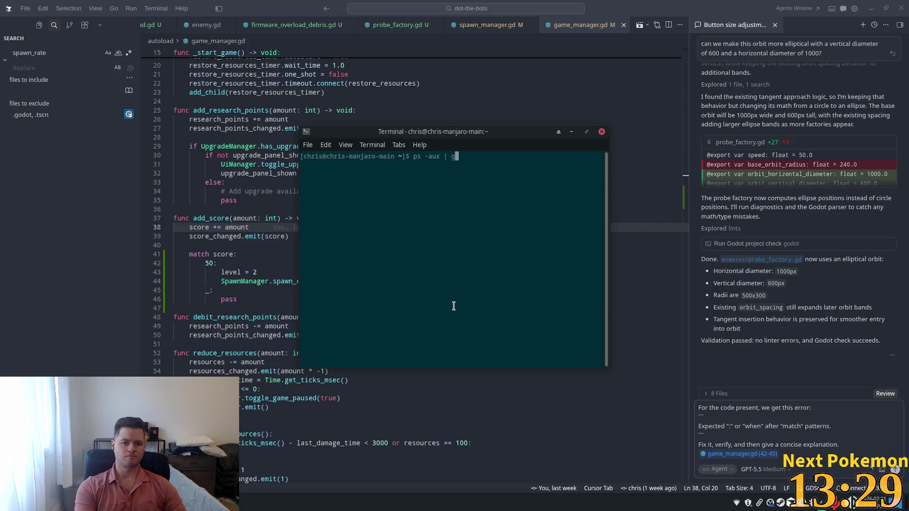
type("rep godot")
key("Return")
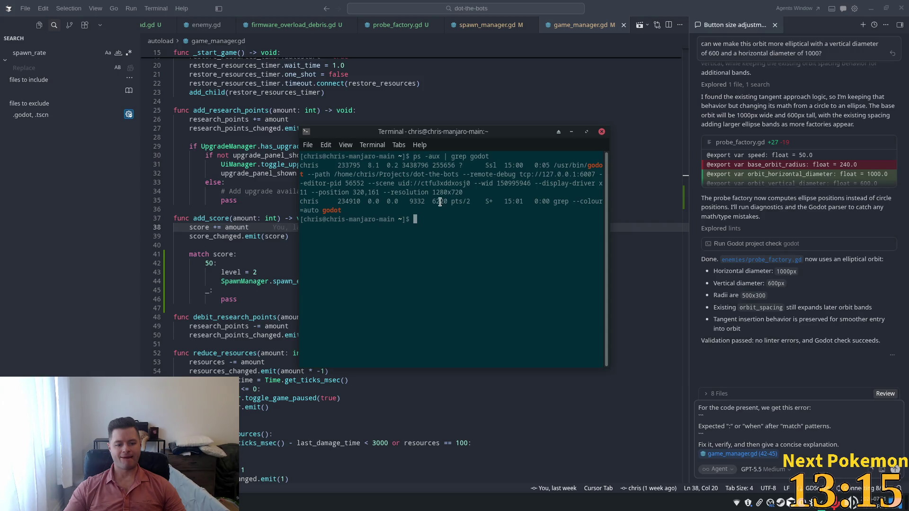
Force-kill Godot process 233795 with kill -9 and confirm no godot process remains.
double_click(351, 164)
key("ctrl+c")
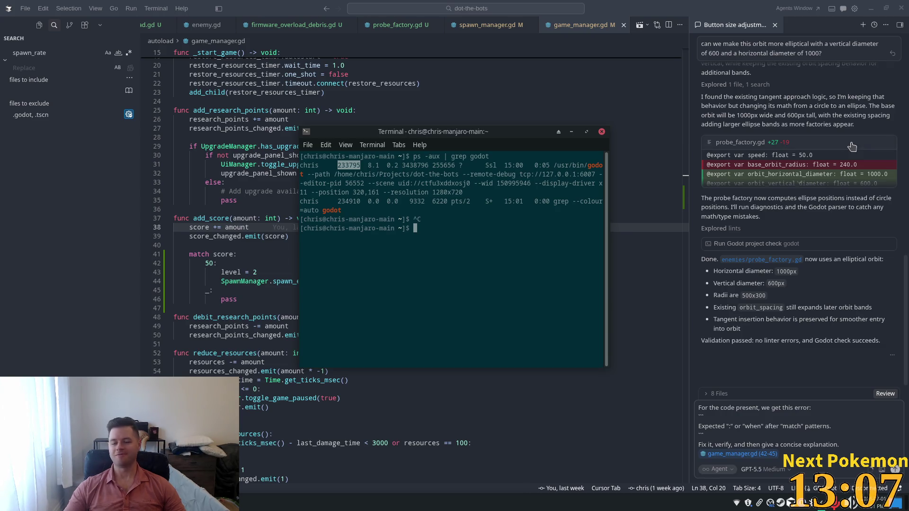
left_click(382, 219)
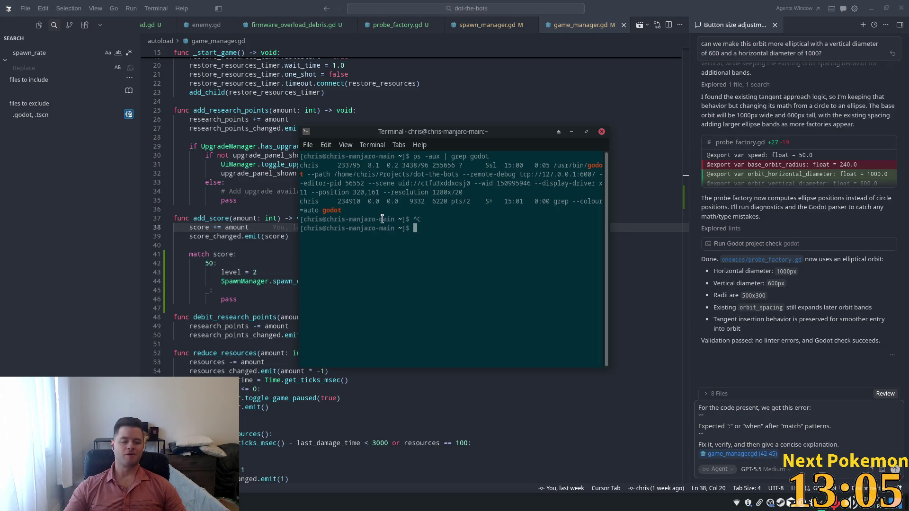
double_click(355, 165)
left_click(434, 207, "shift")
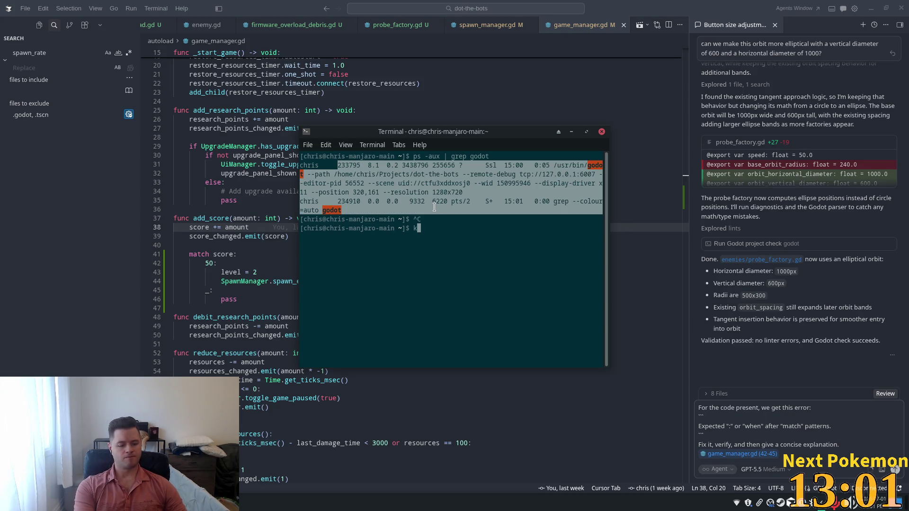
type("ill -9")
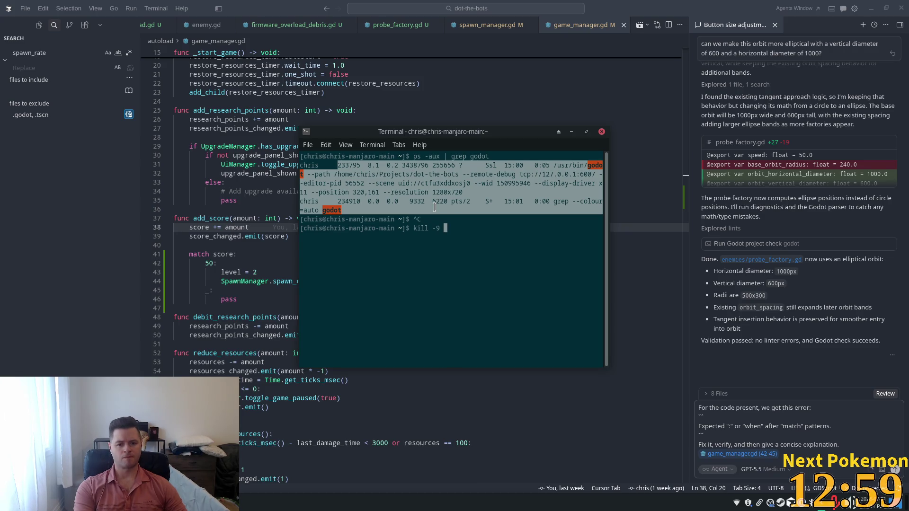
type(" 233795")
key("Return")
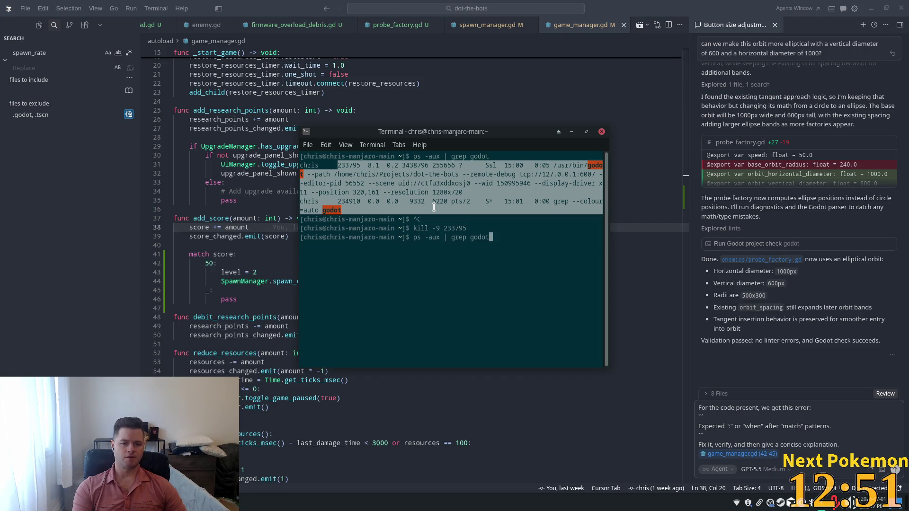
key("Return")
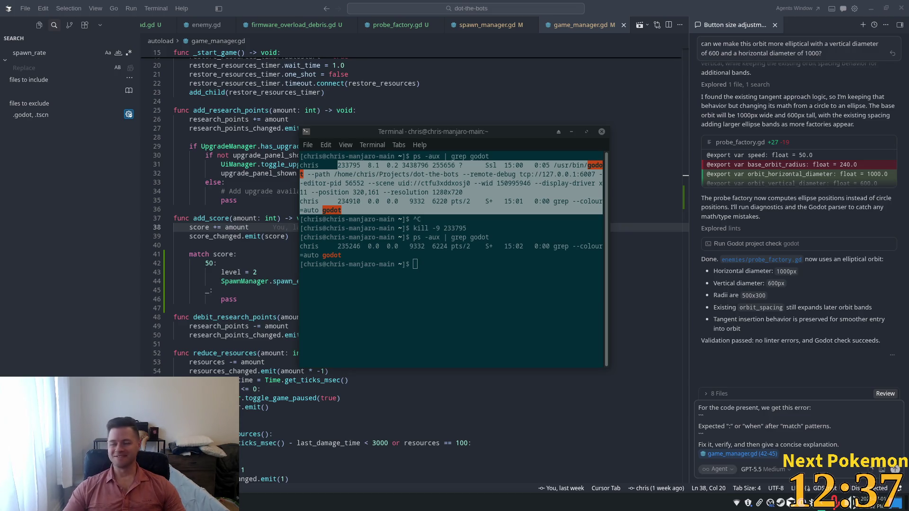
left_click(436, 265)
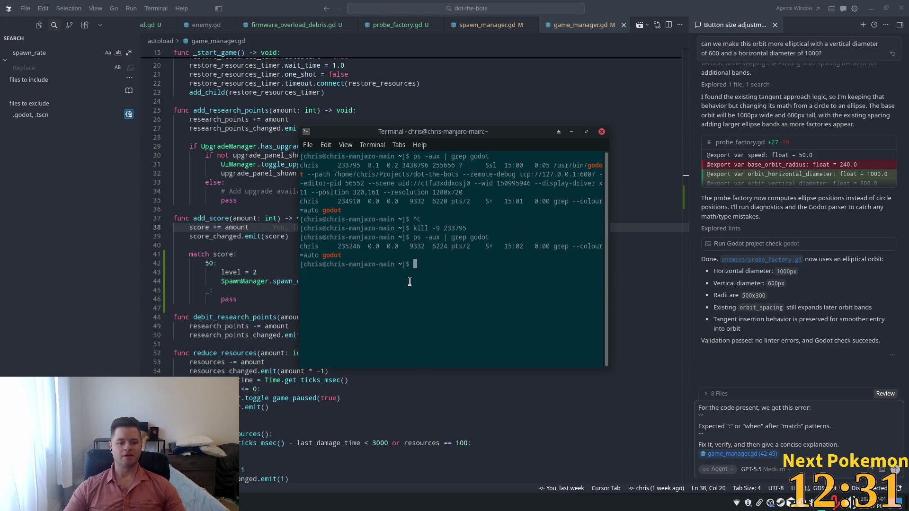
key("super")
Relaunch Godot and reopen the DoT The Bots project, showing main.tscn.
type("godot")
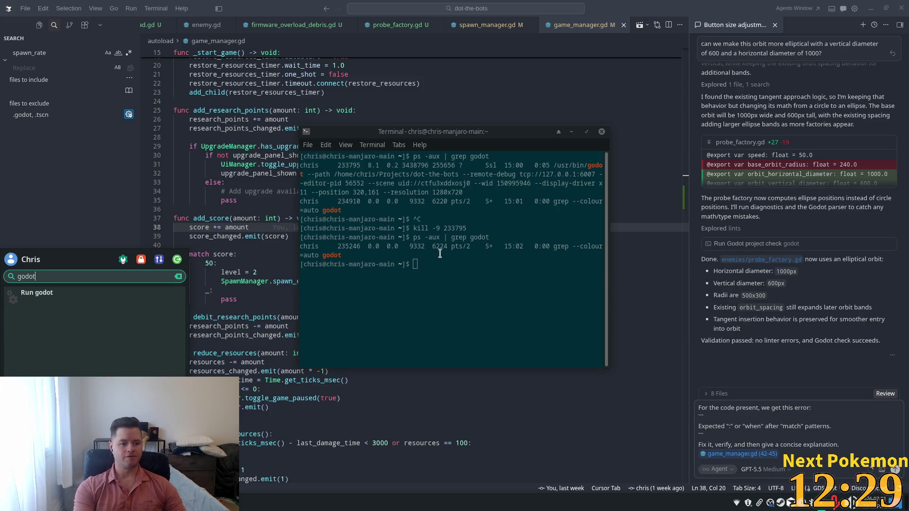
key("Return")
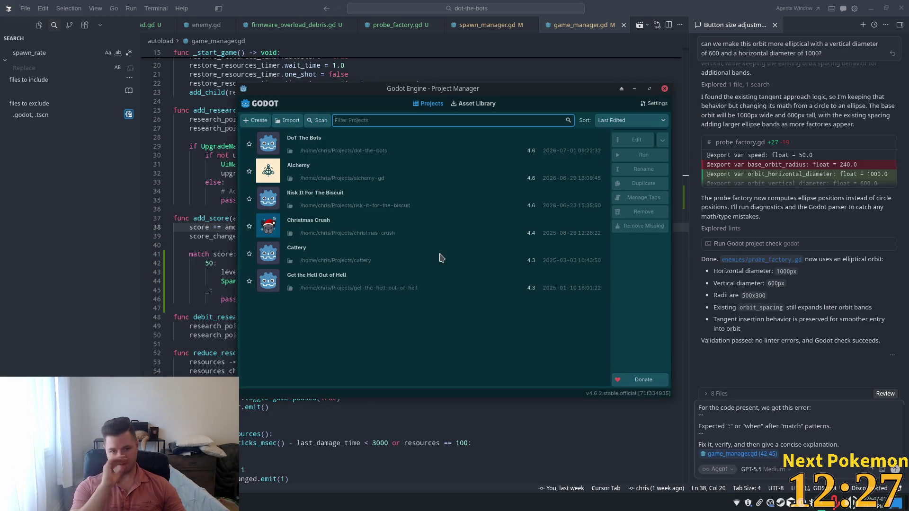
double_click(316, 150)
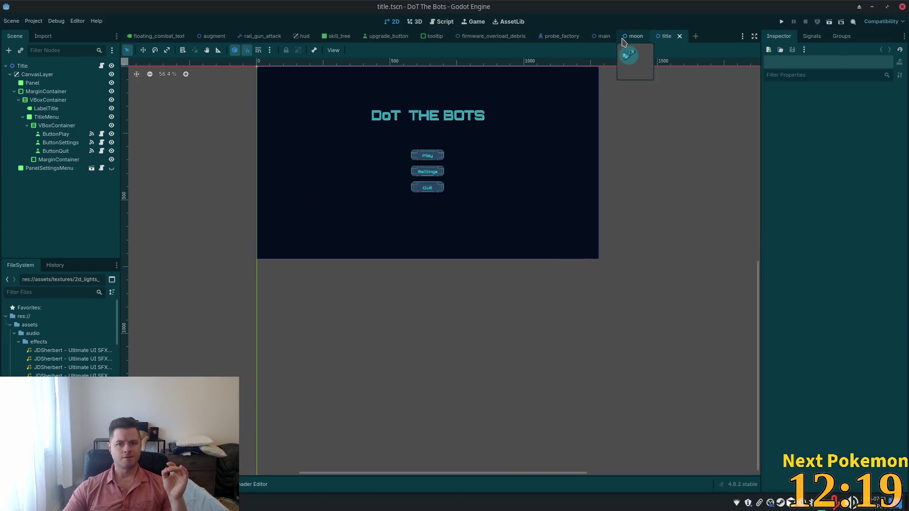
left_click(602, 42)
Zoom out the Main scene's 2D viewport and launch the DoT The Bots project.
scroll(530, 170, "down", 5)
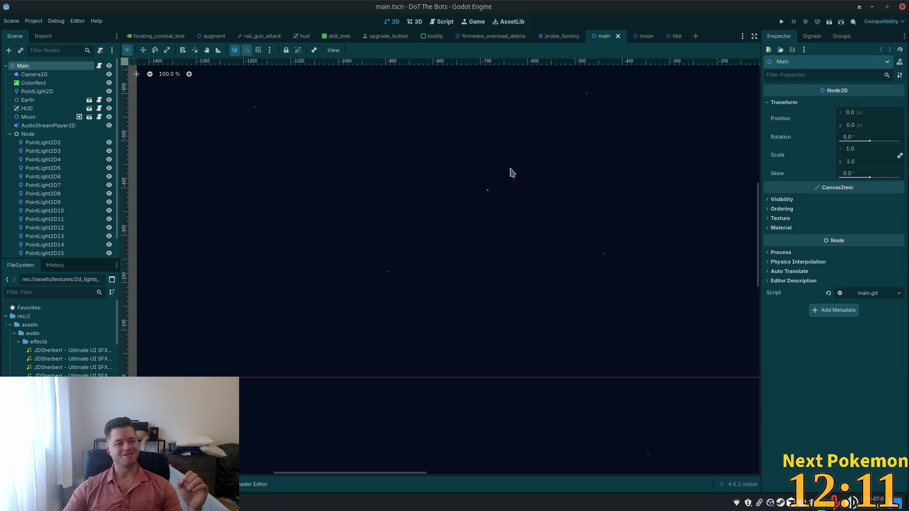
scroll(510, 184, "down", 2)
scroll(516, 184, "down", 5)
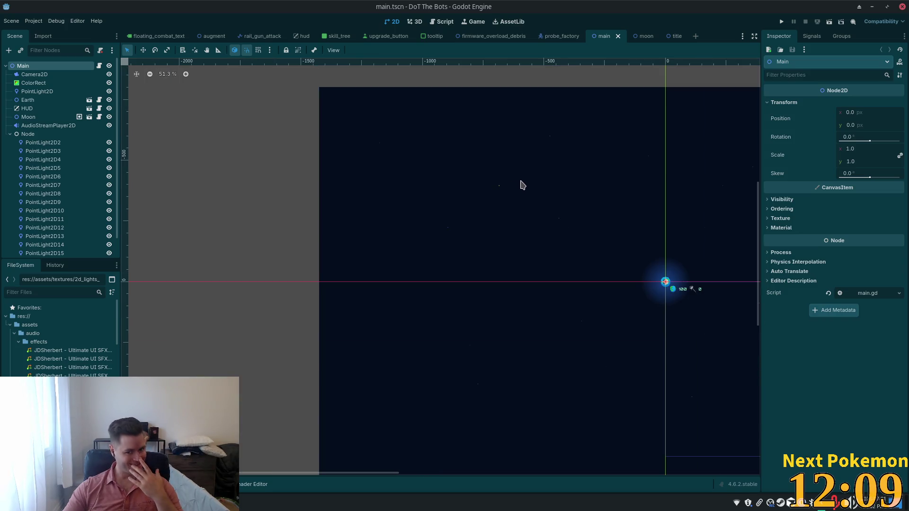
scroll(520, 185, "down", 6)
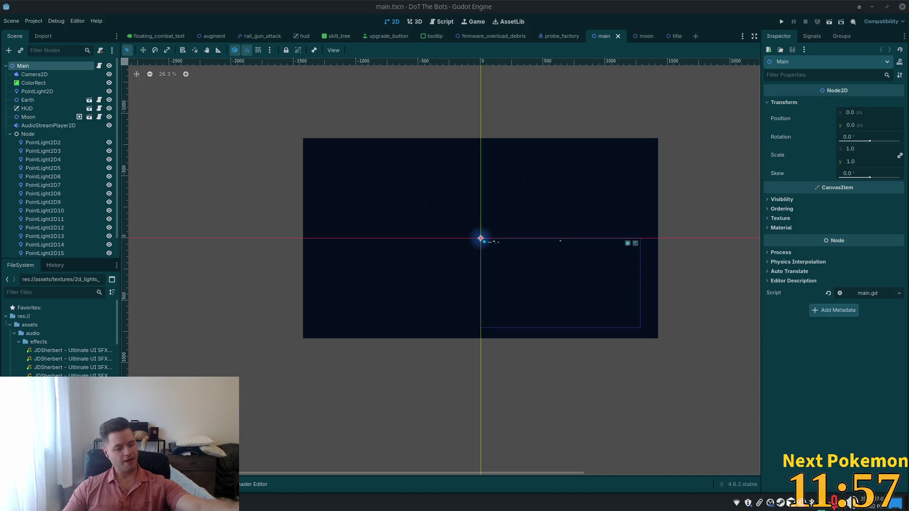
left_click(782, 22)
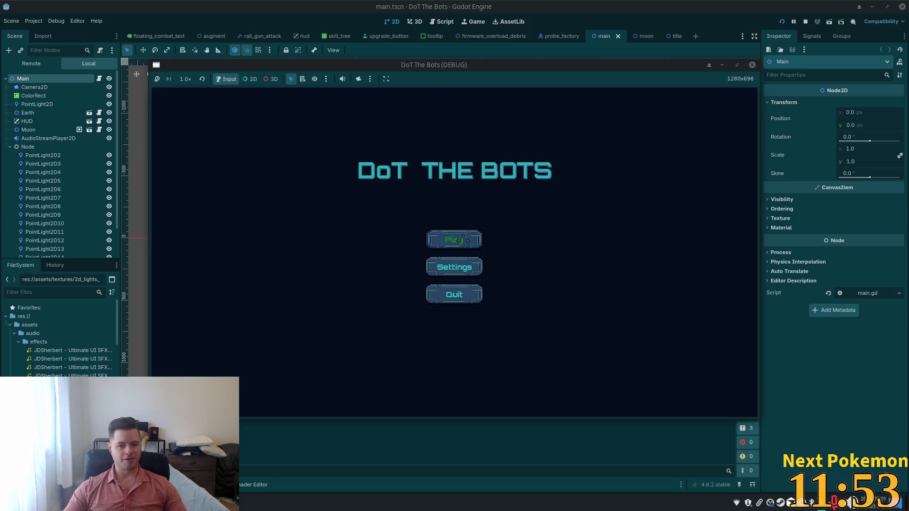
Start a new game and buy the second skill-tree upgrade.
left_click(462, 240)
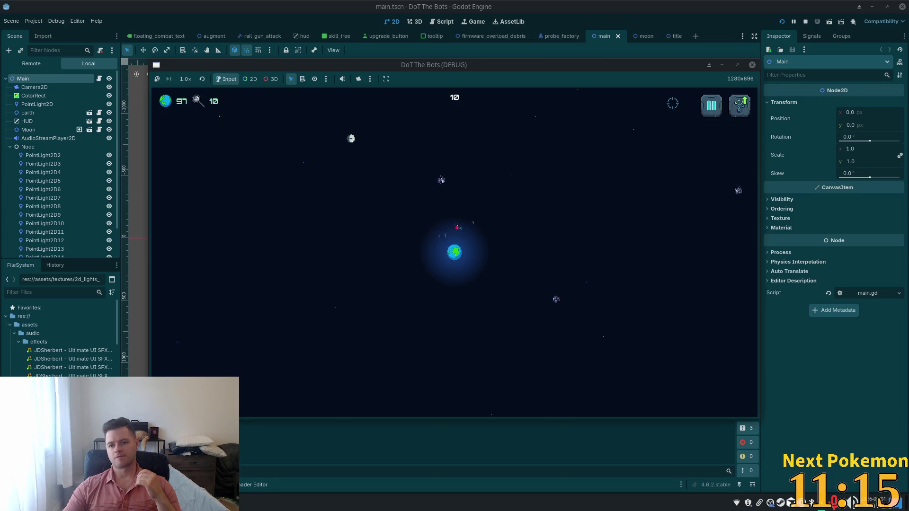
left_click(739, 105)
left_click(235, 229)
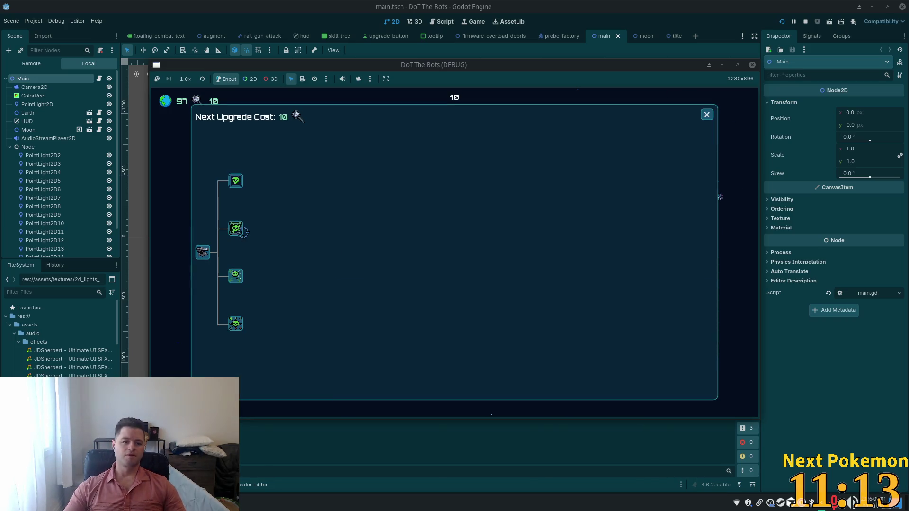
left_click(708, 115)
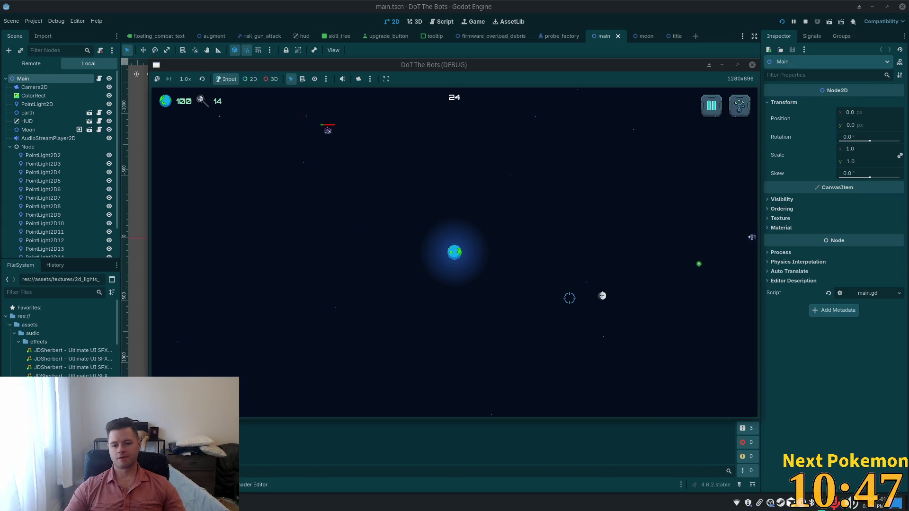
Play the waves by shooting bots and collecting green pickups, reaching score 94.
left_click(238, 367)
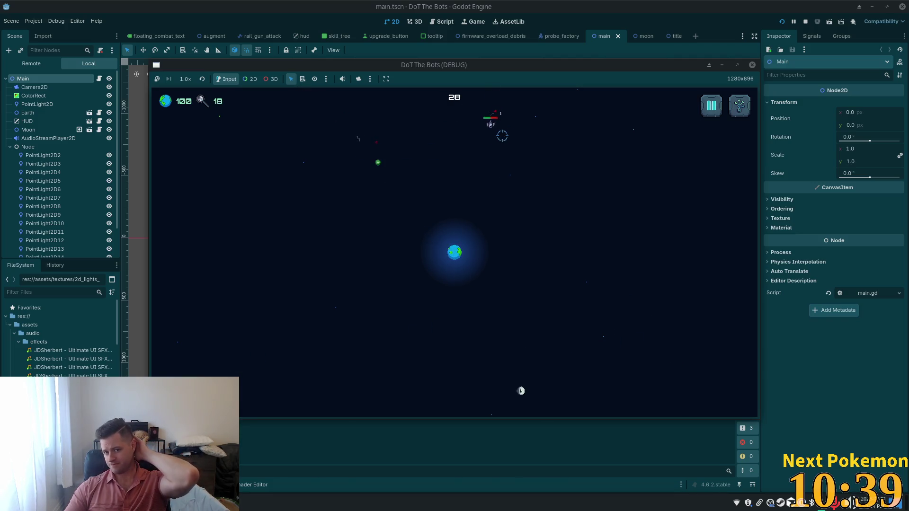
left_click(489, 179)
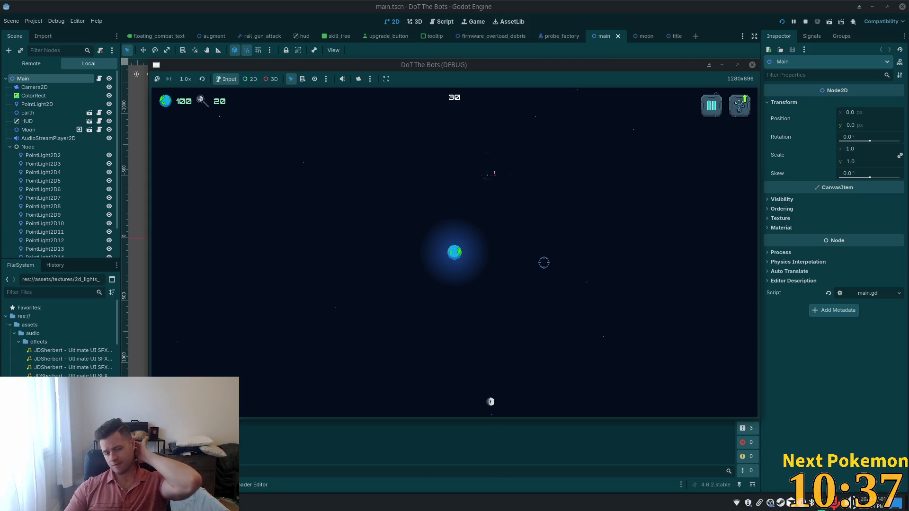
left_click(683, 116)
left_click(648, 146)
left_click(606, 378)
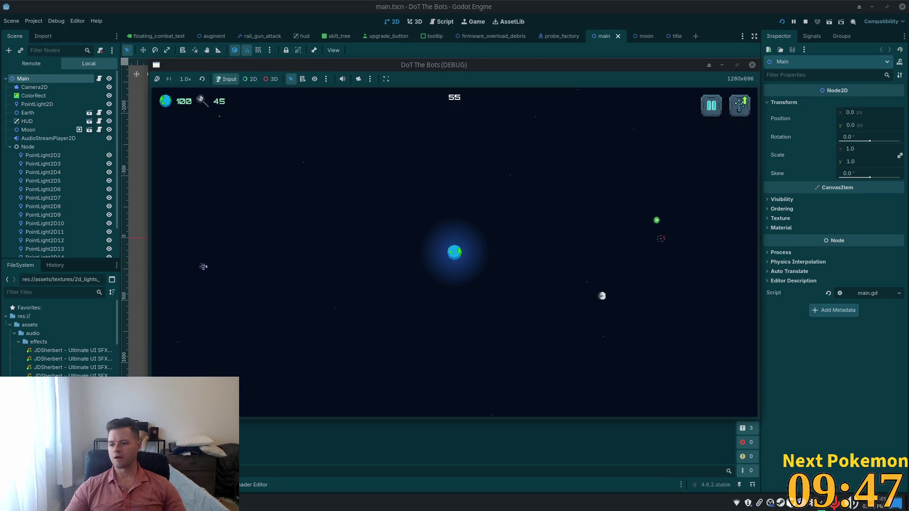
left_click(658, 222)
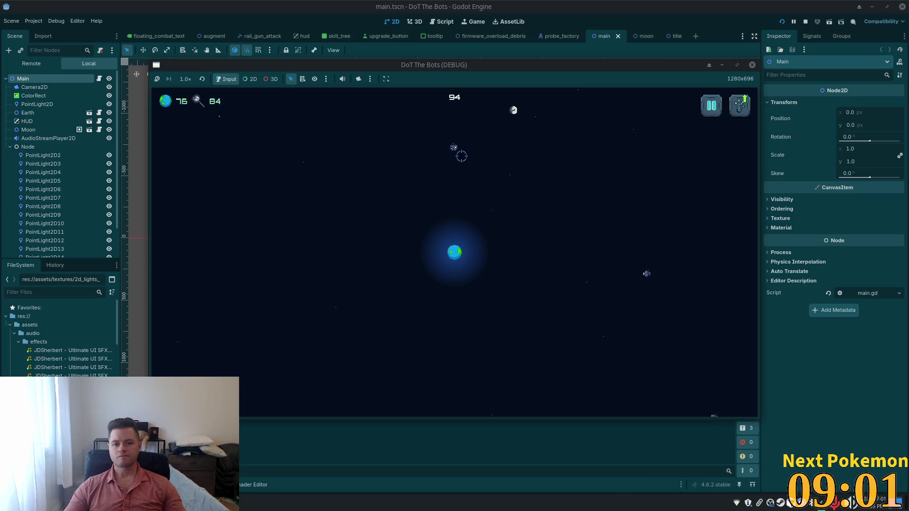
Stop the game, switch to probe_factory, and Quick Open the vn_probe.gd script.
key("F8")
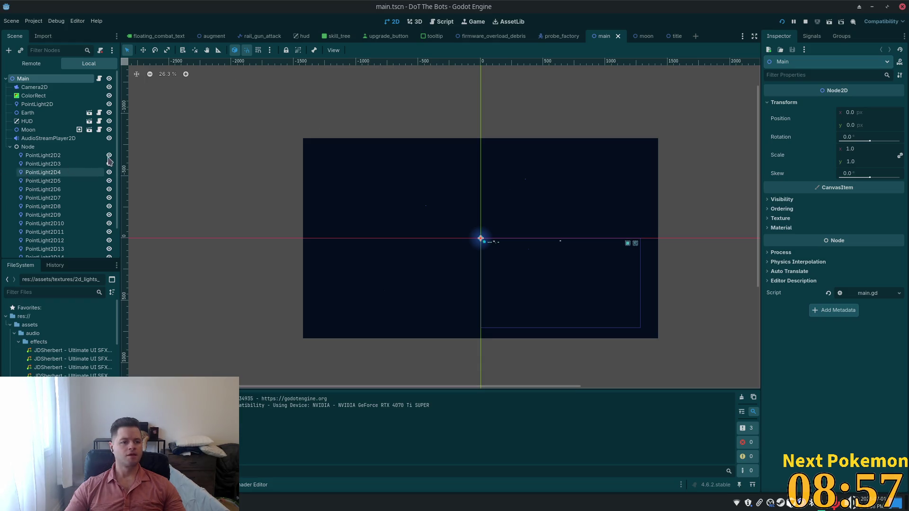
left_click(561, 37)
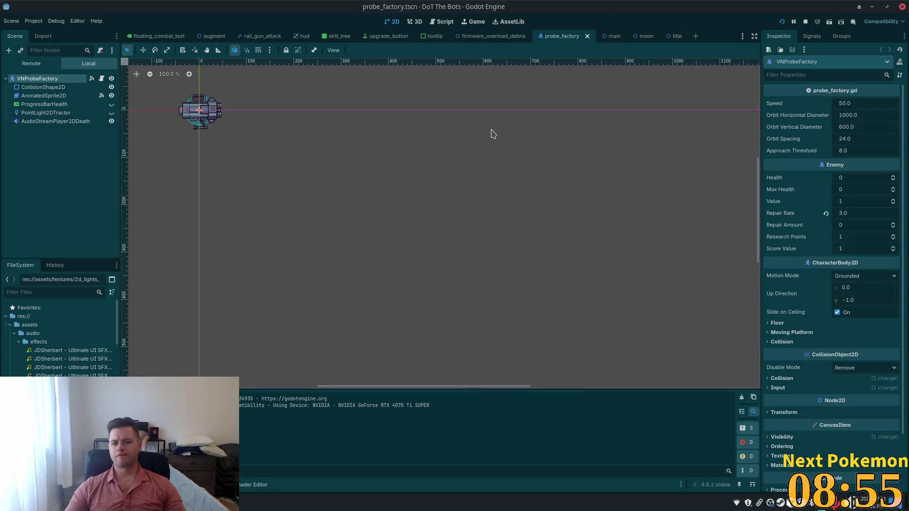
scroll(245, 147, "up", 5)
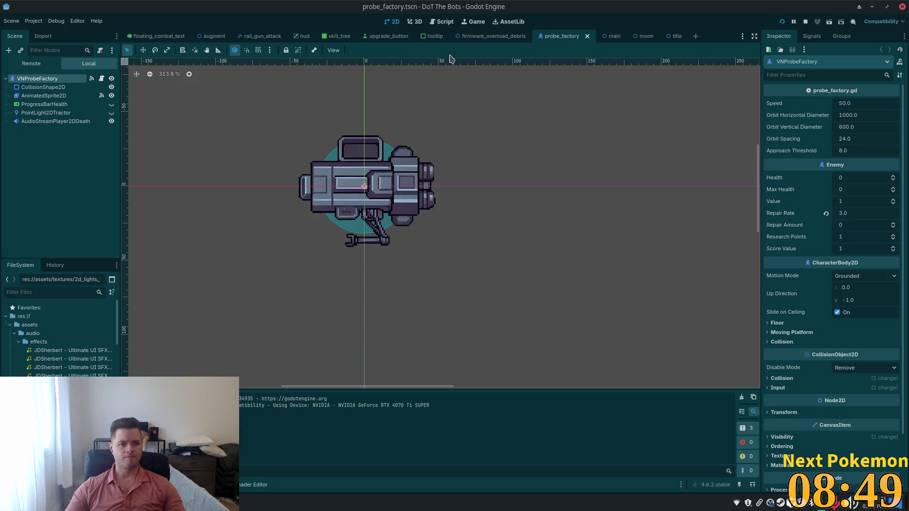
key("alt+shift+o")
type("vn_pro")
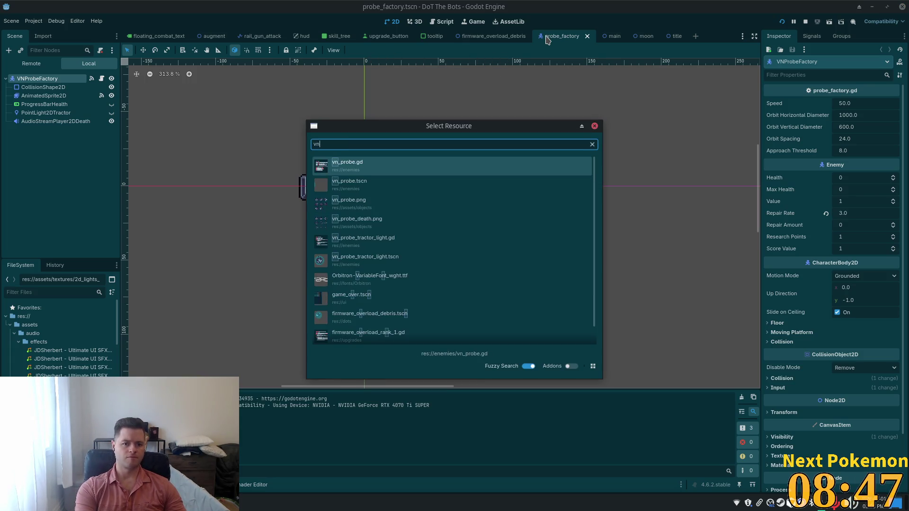
key("Return")
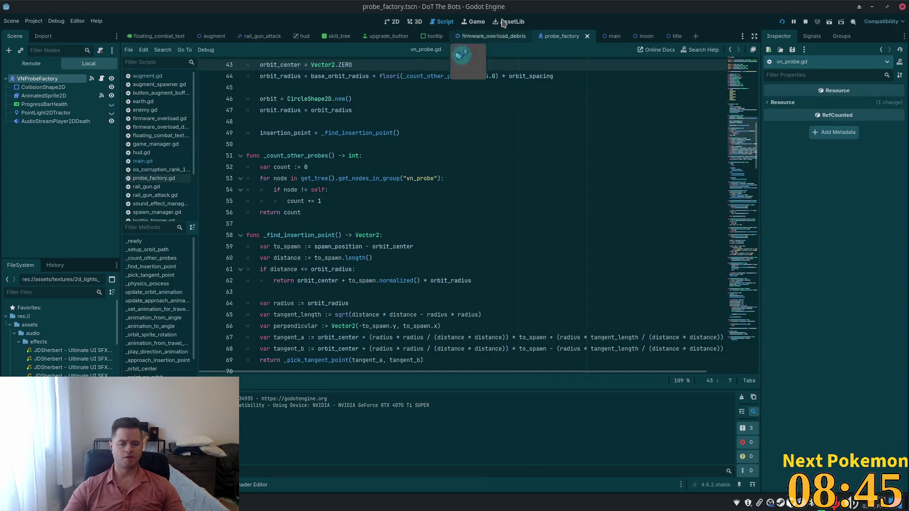
Open the vn_probe.tscn scene and view it in 2D.
key("alt+shift+o")
type("vn_pr")
key("Down")
key("Return")
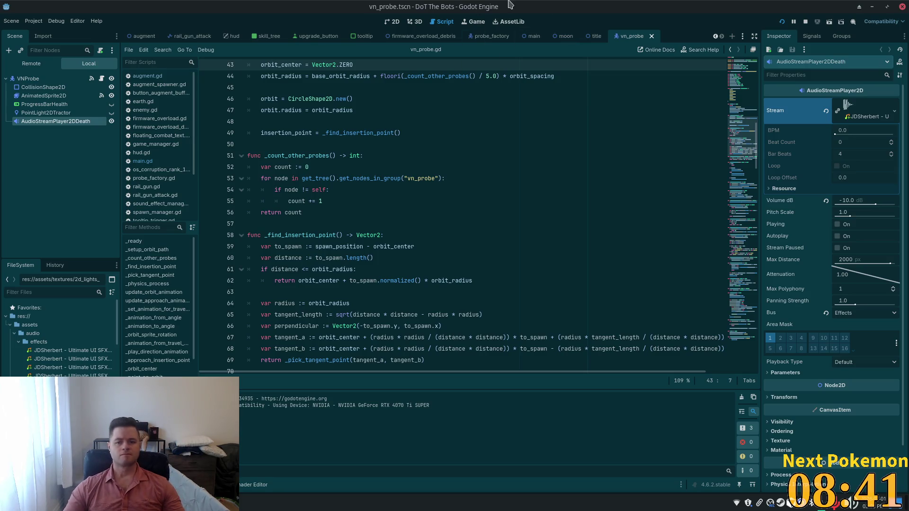
left_click(392, 21)
scroll(293, 214, "down", 5)
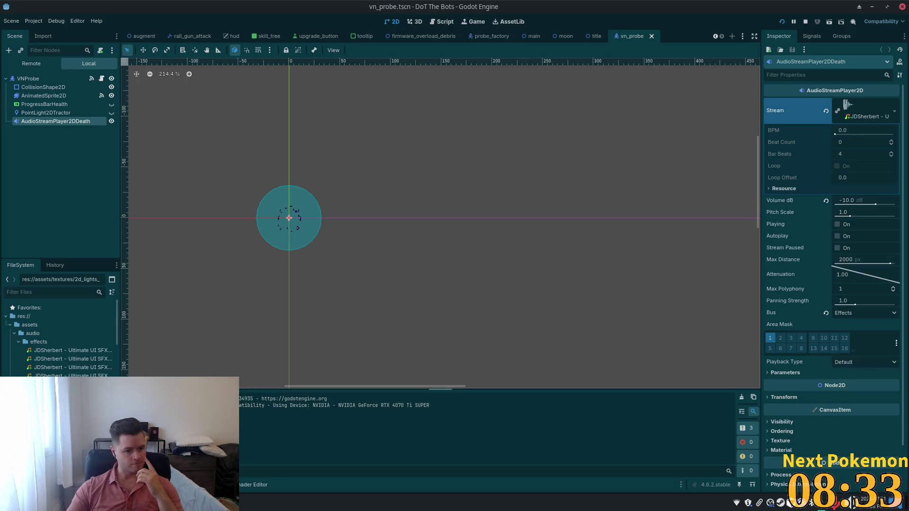
Set the probe's AnimatedSprite2D to the default animation and return to probe_factory.
left_click(43, 95)
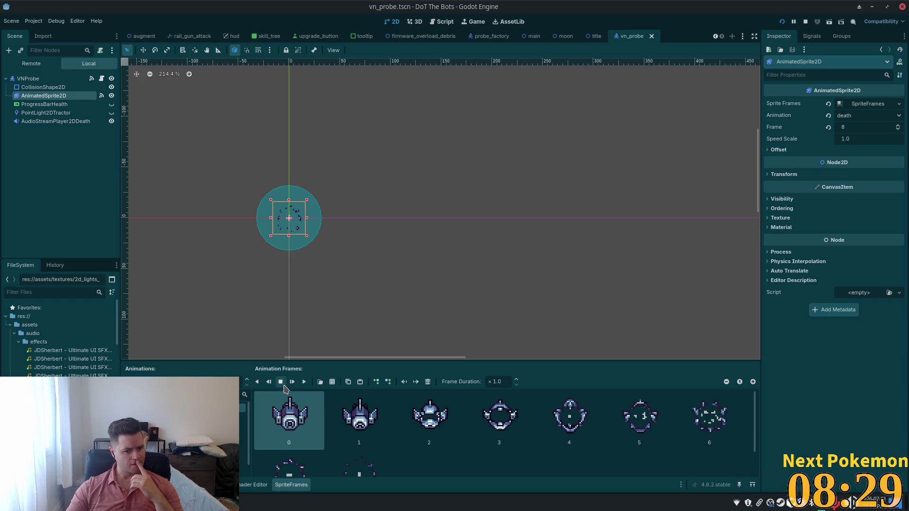
left_click(241, 417)
scroll(397, 225, "up", 5)
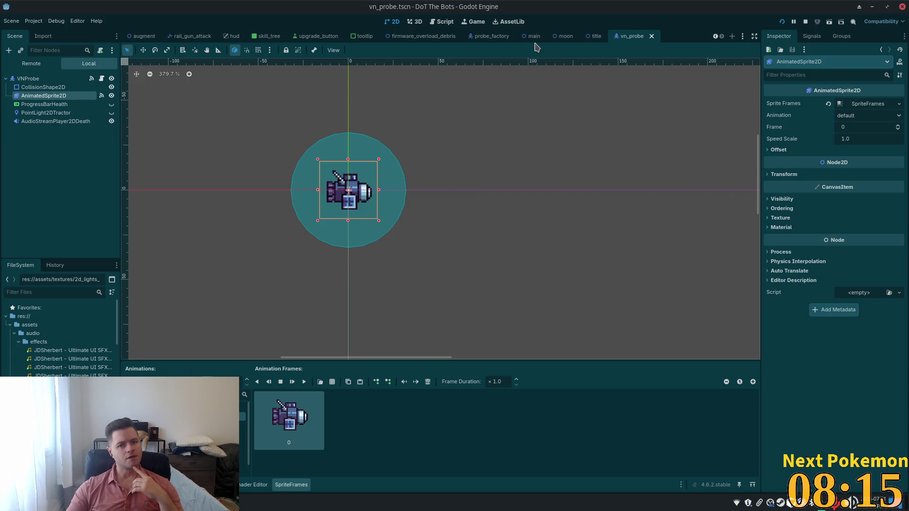
left_click(491, 37)
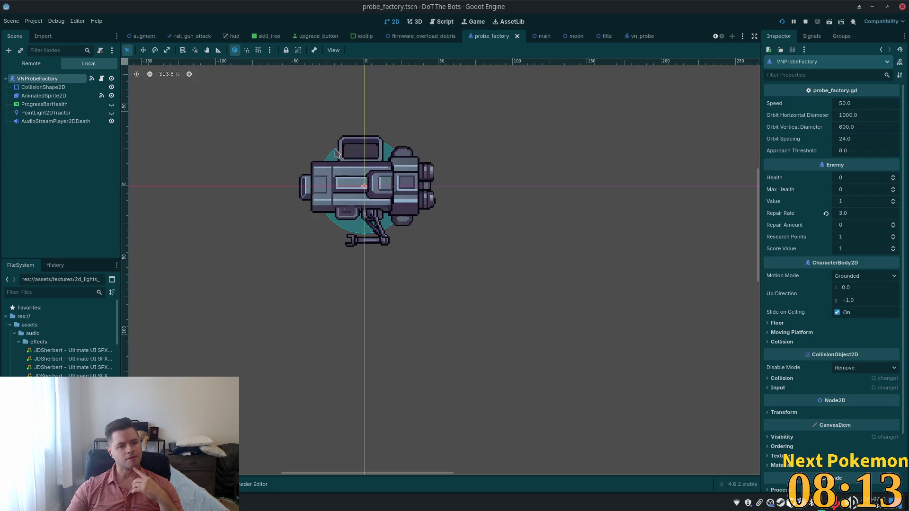
Enlarge the factory's CollisionShape2D circle radius and bring the running debug game forward.
left_click(44, 87)
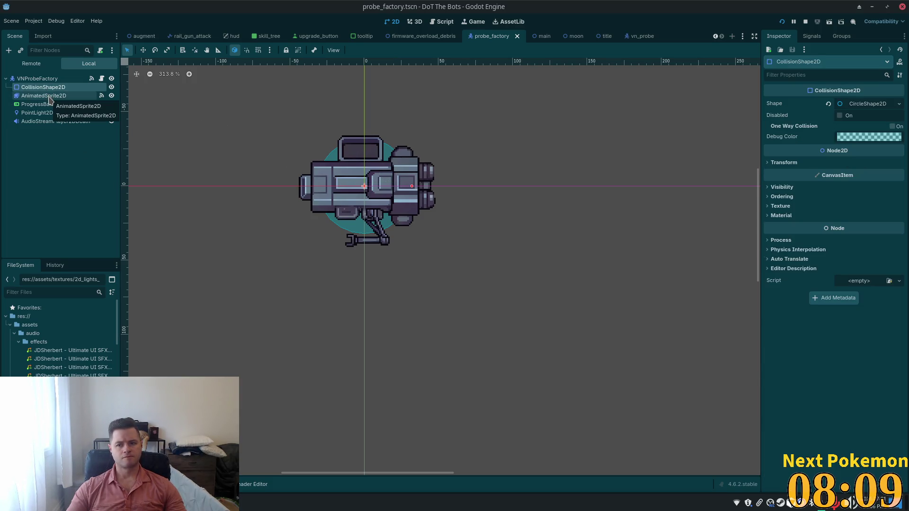
left_click_drag(412, 187, 456, 188)
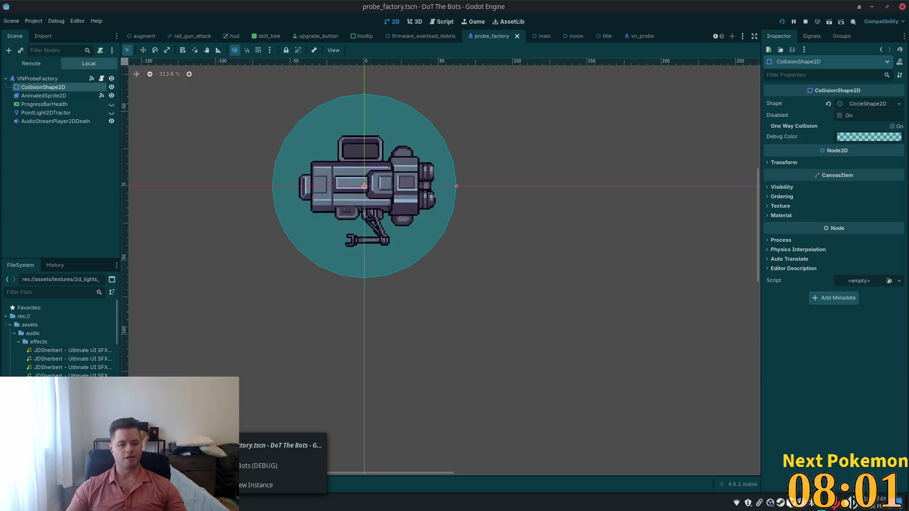
left_click(284, 473)
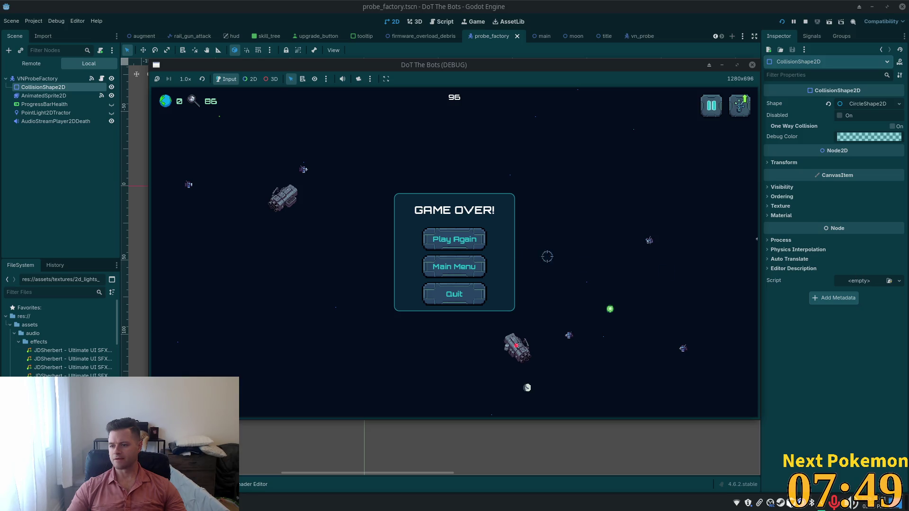
Restart the debug game from Game Over twice for a fresh run at 100 health.
left_click(428, 232)
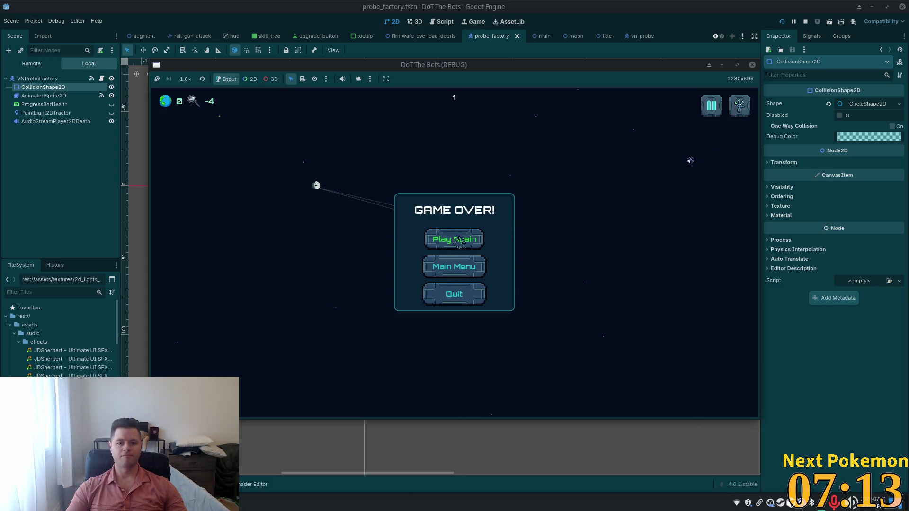
left_click(459, 242)
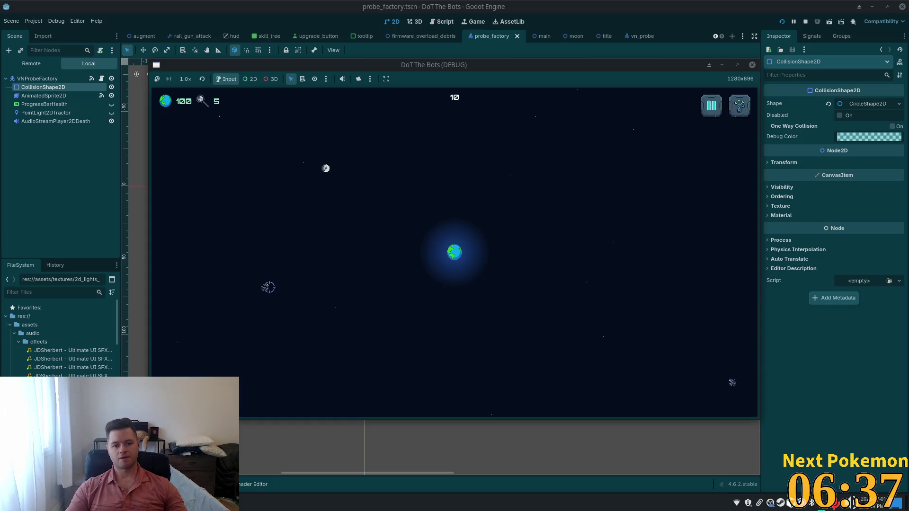
Open the skill tree, try the bottom upgrade node, and close it again.
left_click(740, 105)
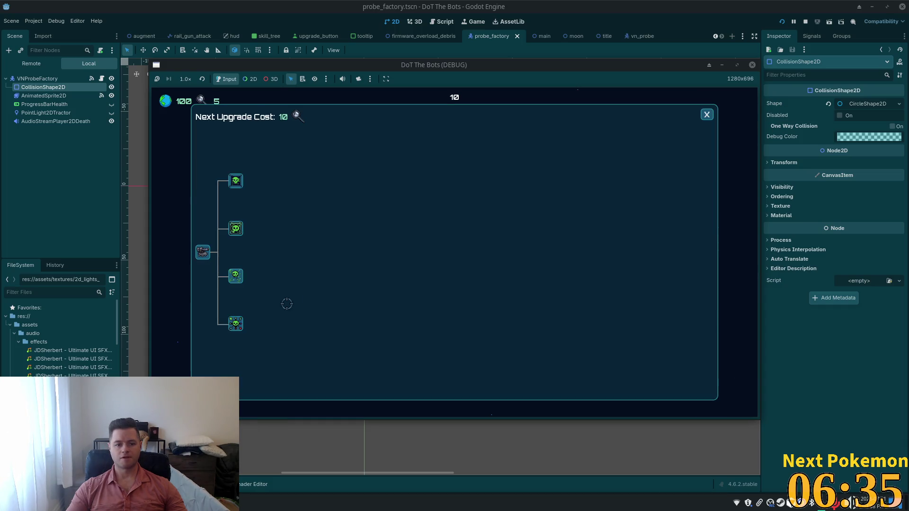
left_click(236, 323)
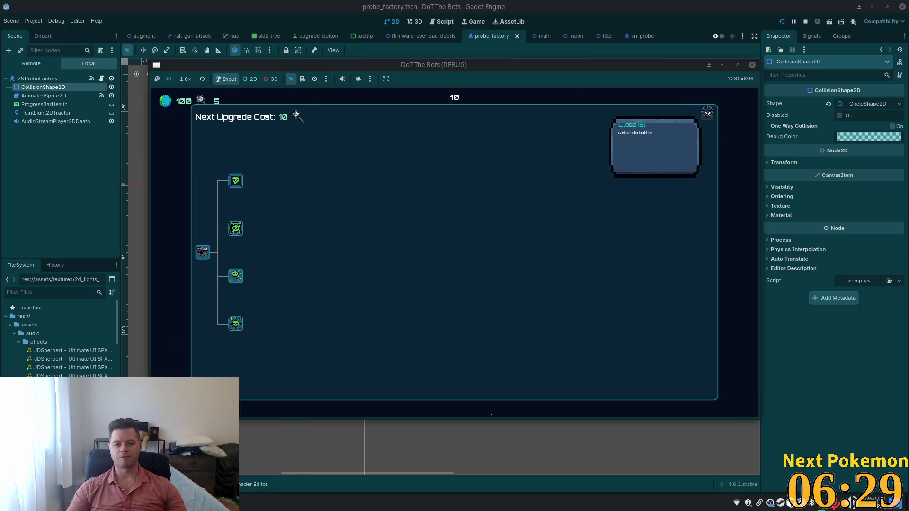
left_click(707, 113)
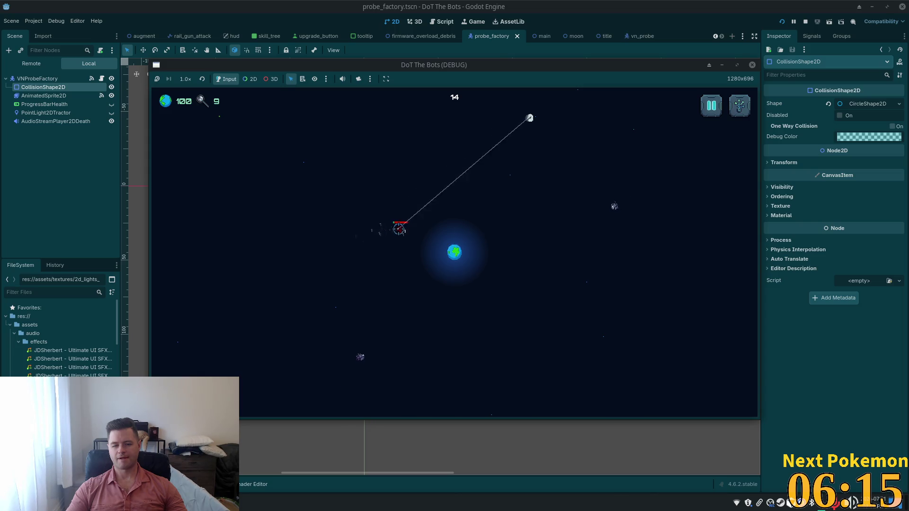
Buy Firmware Overload, play to Game Over at score 66, then start a dtb_todo line.
left_click(740, 105)
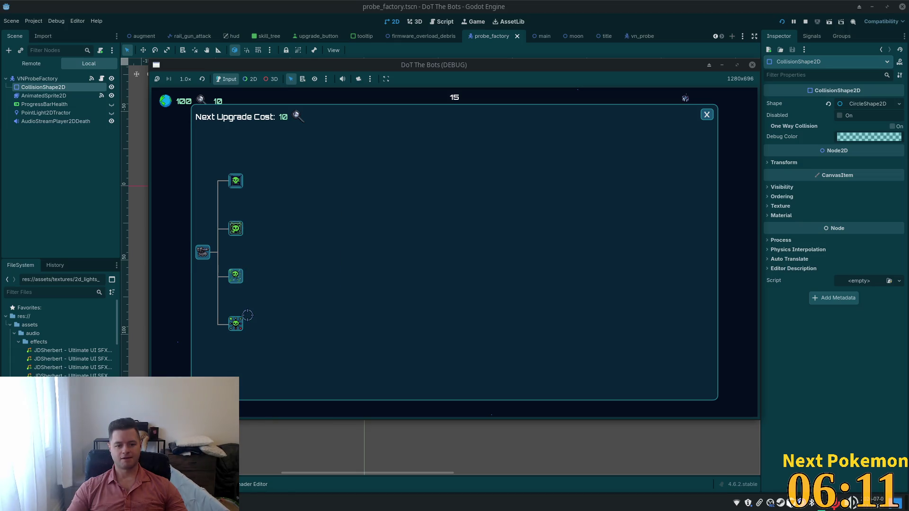
left_click(239, 278)
left_click(707, 114)
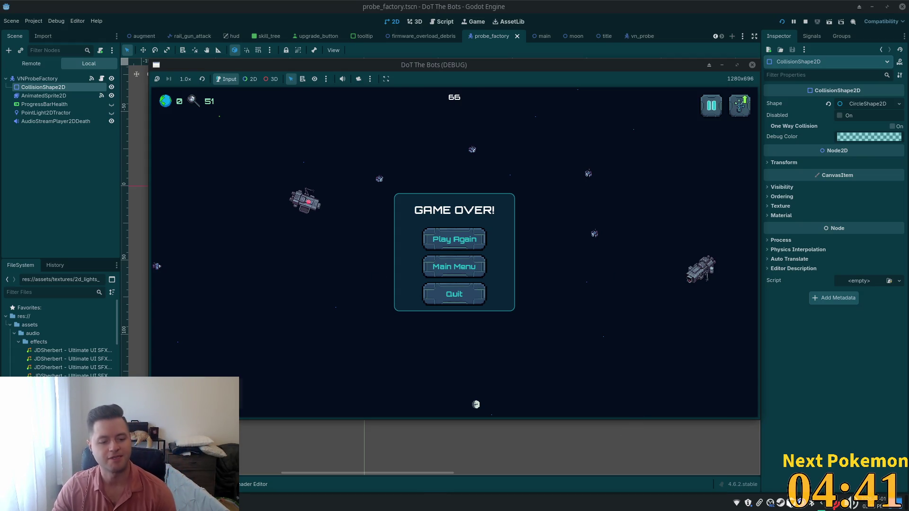
key("alt+Tab")
key("Return")
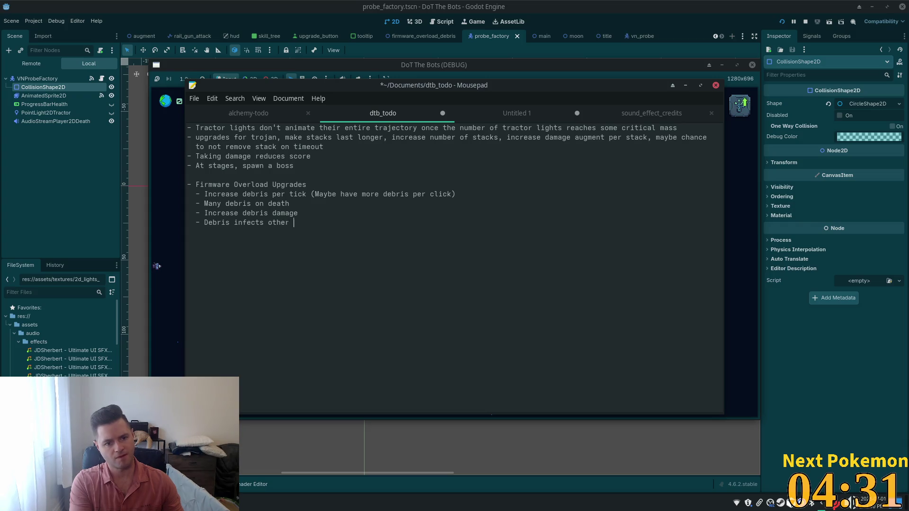
Finish the bullet 'Debris infects enemies hit with the firmware virus' and show Untitled 1.
key("BackSpace")
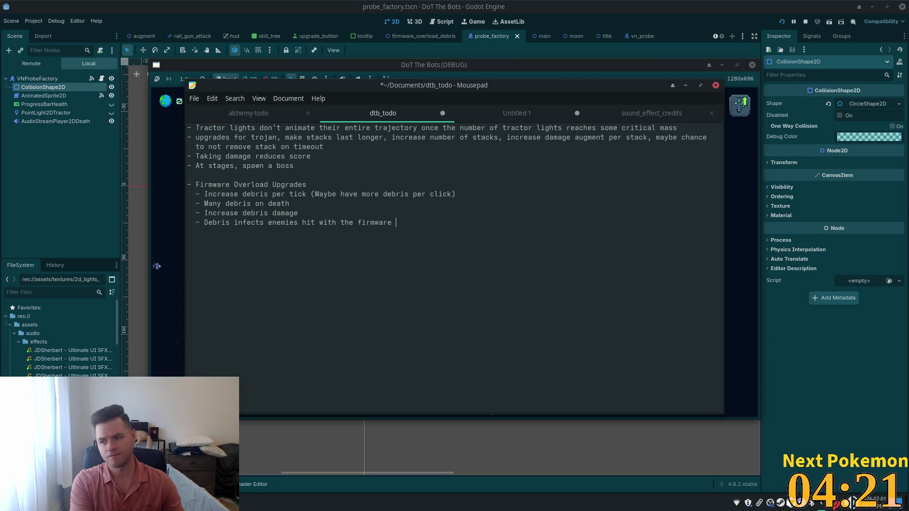
type("virus")
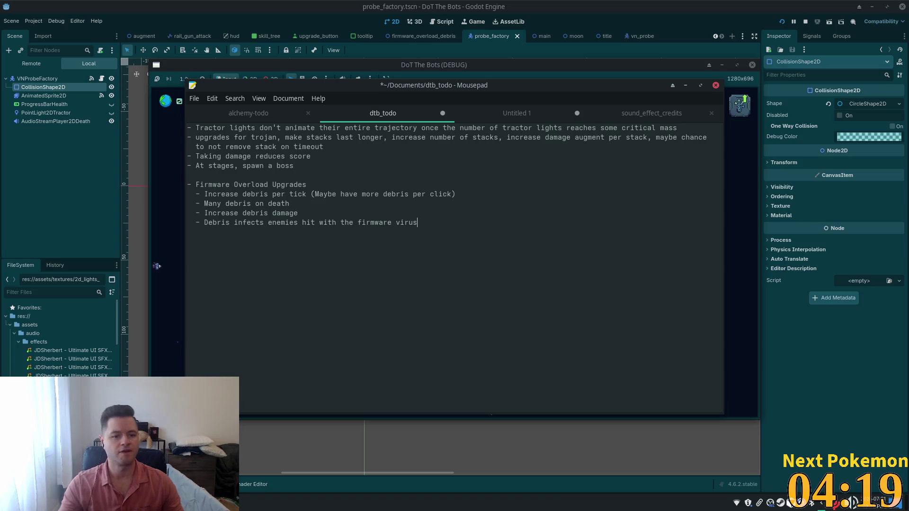
left_click(517, 113)
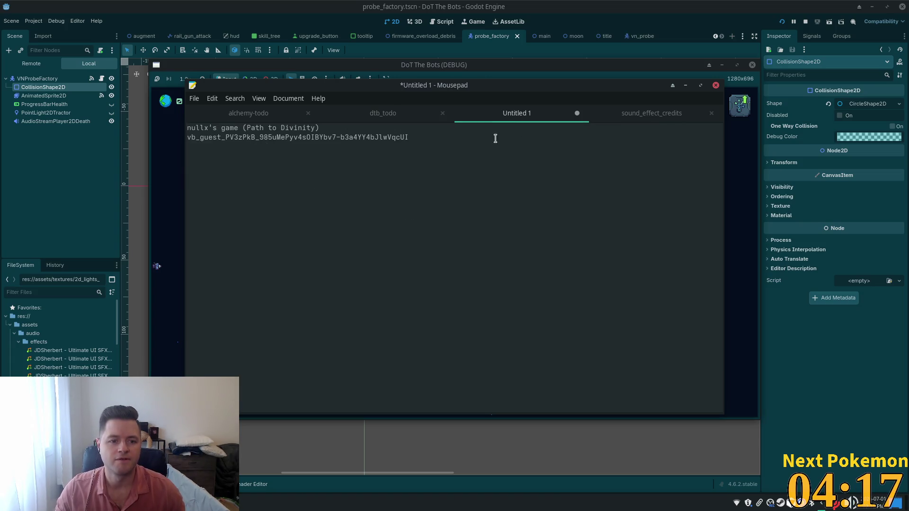
Save the two-line Untitled note as a text file in Documents.
triple_click(481, 168)
triple_click(506, 138)
left_click(341, 138)
mouse_move(188, 137)
left_mouse_down()
mouse_move(336, 138)
mouse_move(640, 207)
left_mouse_up()
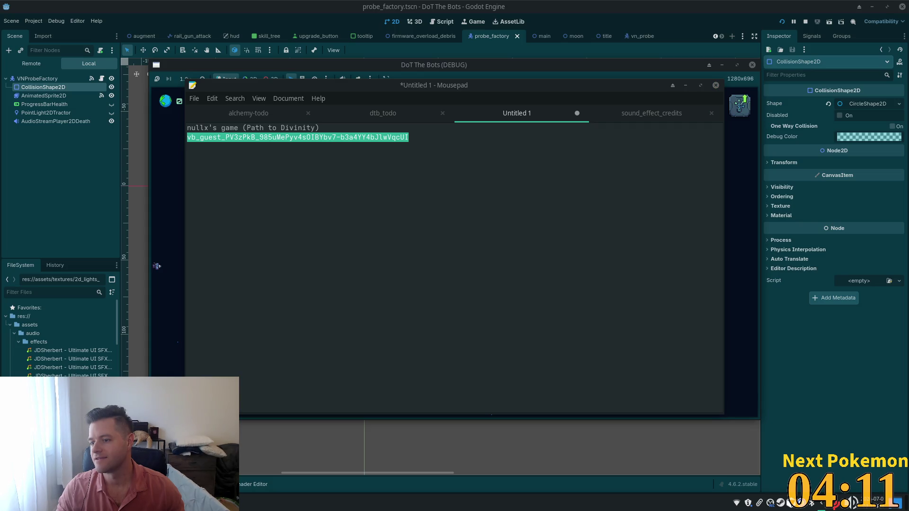
left_click_drag(189, 128, 458, 156)
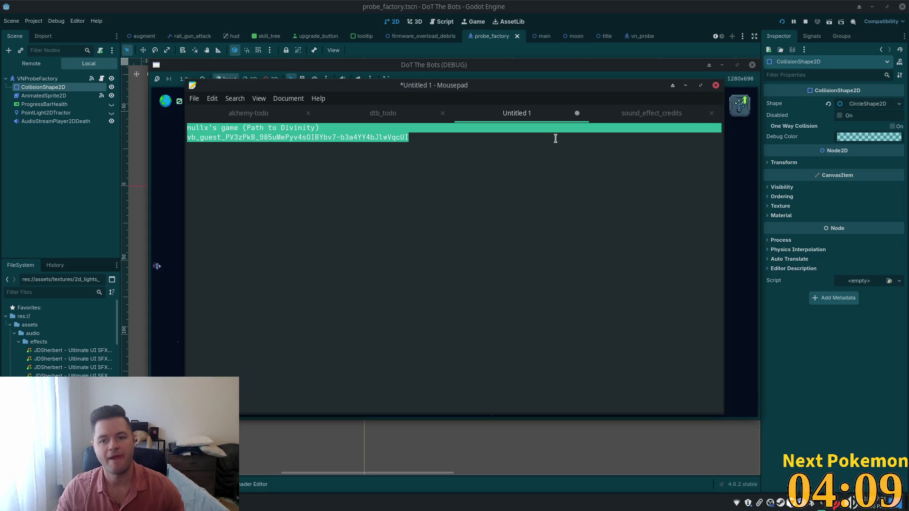
key("ctrl+s")
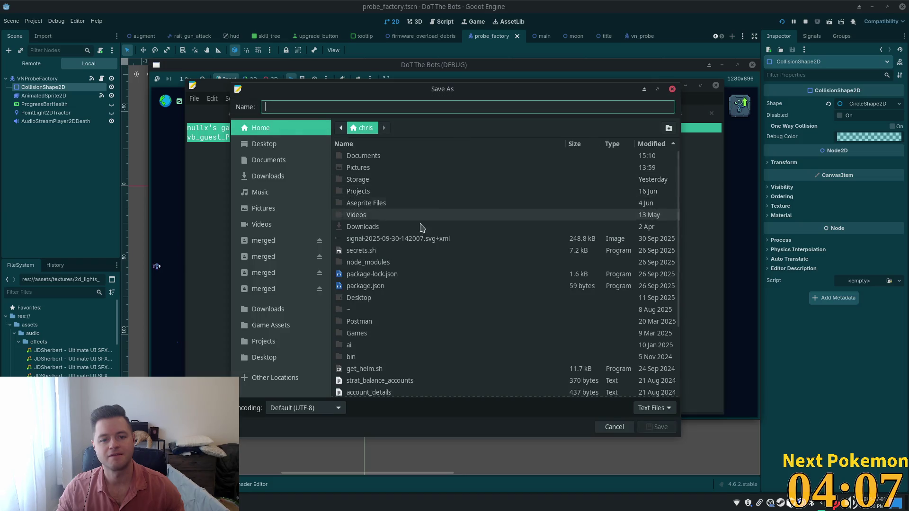
left_click(296, 163)
type("nullxs ga")
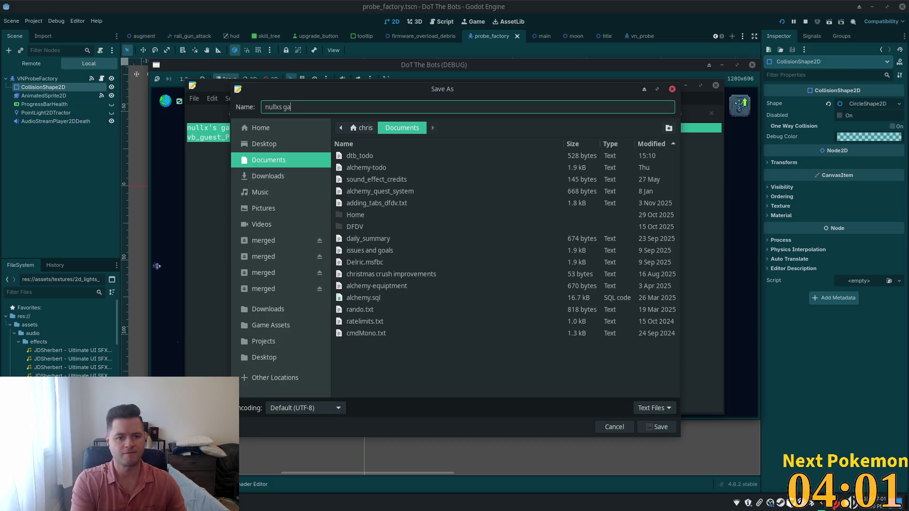
type("me")
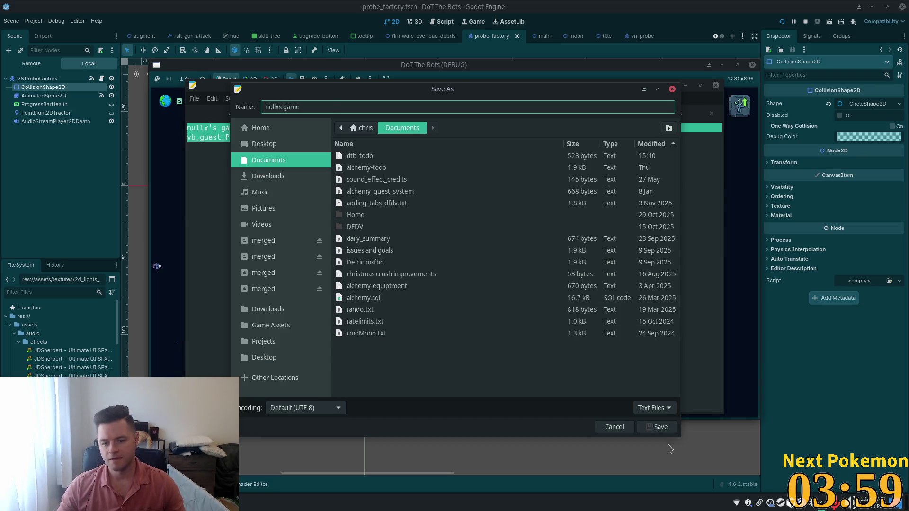
left_click(657, 428)
Return to dtb_todo, then back in Godot open the VNProbeFactory's probe_factory.gd script.
left_click(475, 195)
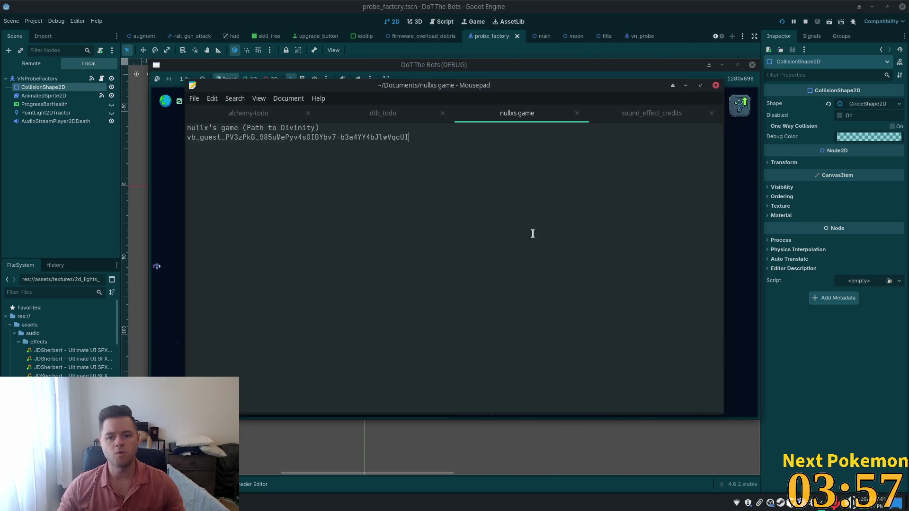
left_click(398, 118)
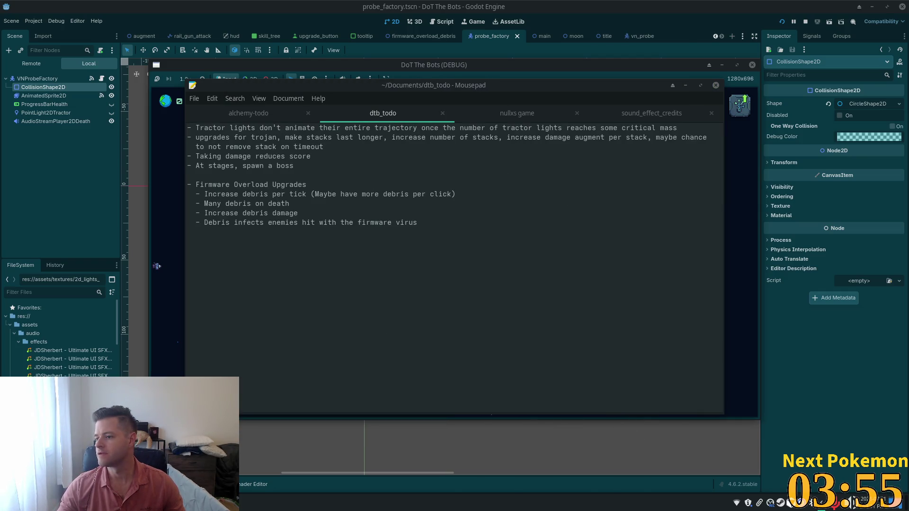
left_click(574, 50)
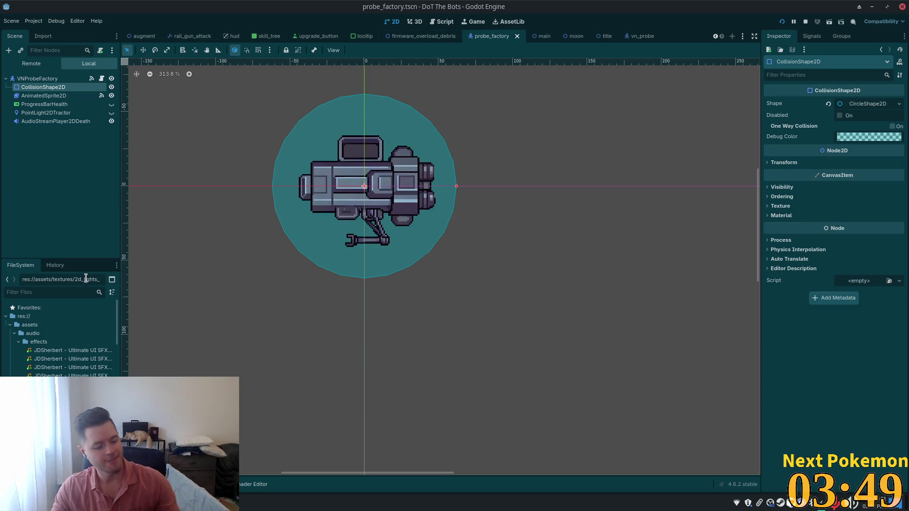
key("alt+Tab")
left_click(325, 192)
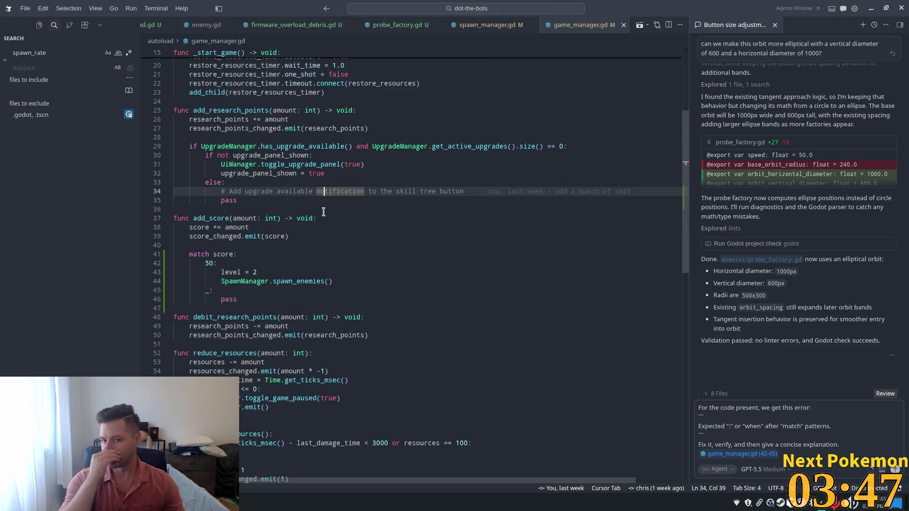
key("alt+Tab")
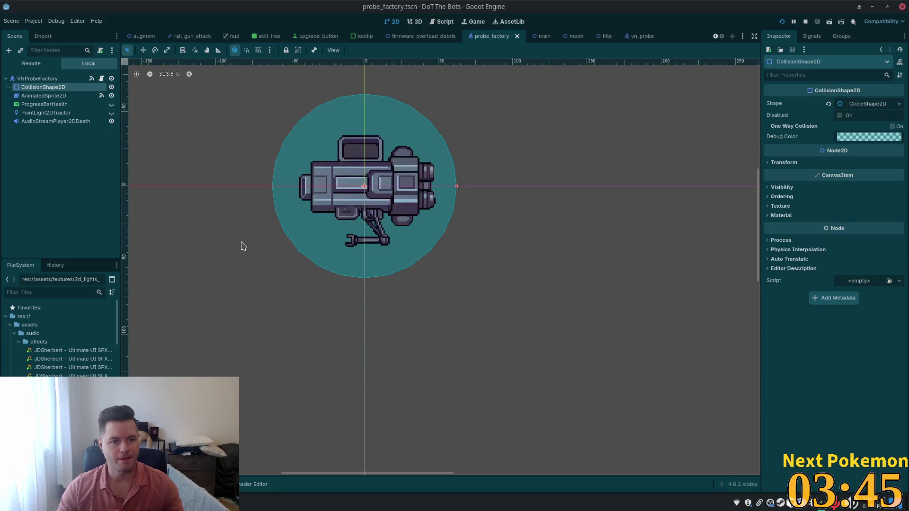
left_click(102, 79)
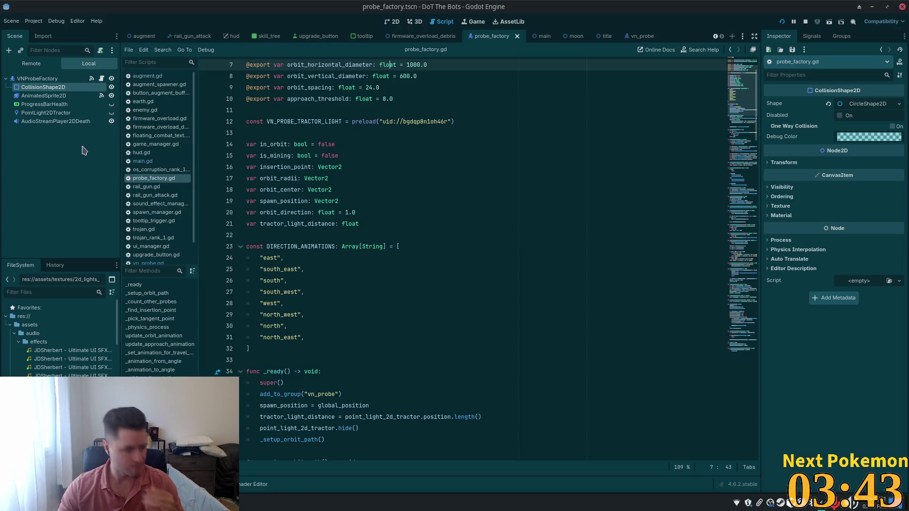
Filter FileSystem by 'probe' and preload vn_probe.tscn as a VN_PROBE constant.
scroll(59, 339, "down", 5)
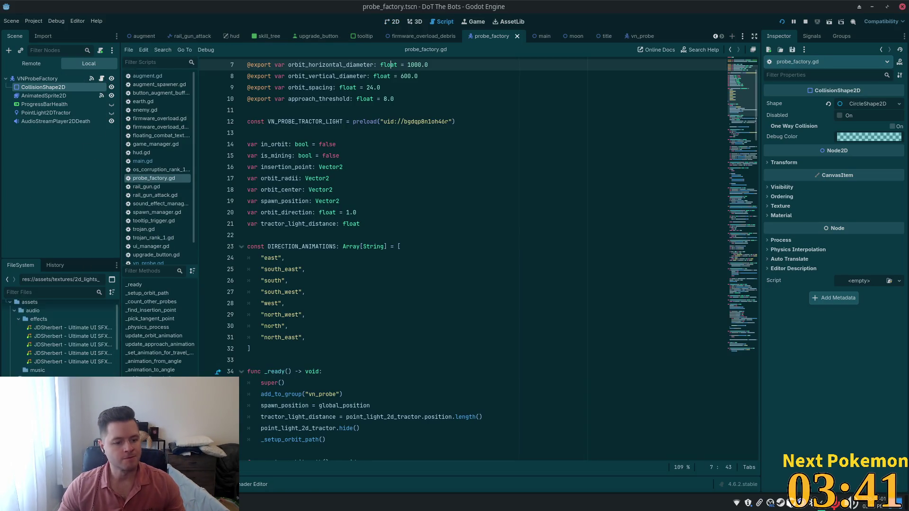
left_click(36, 292)
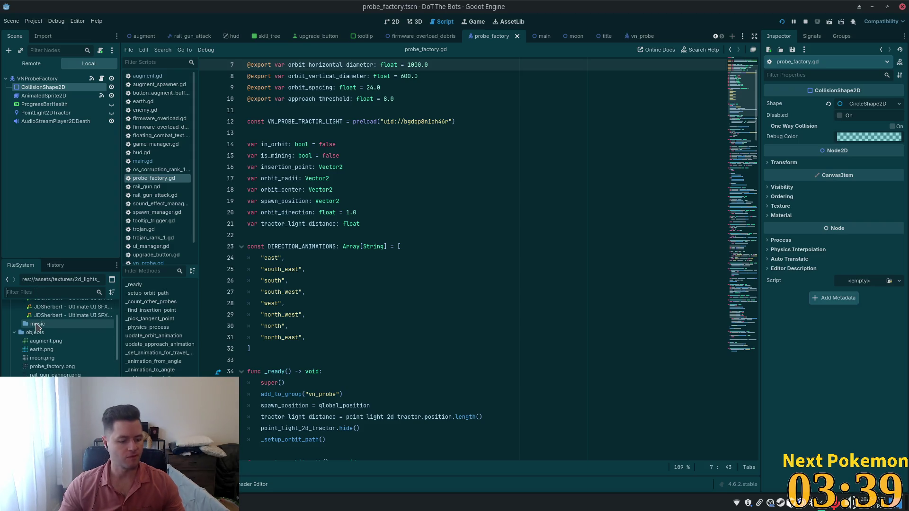
type("probe")
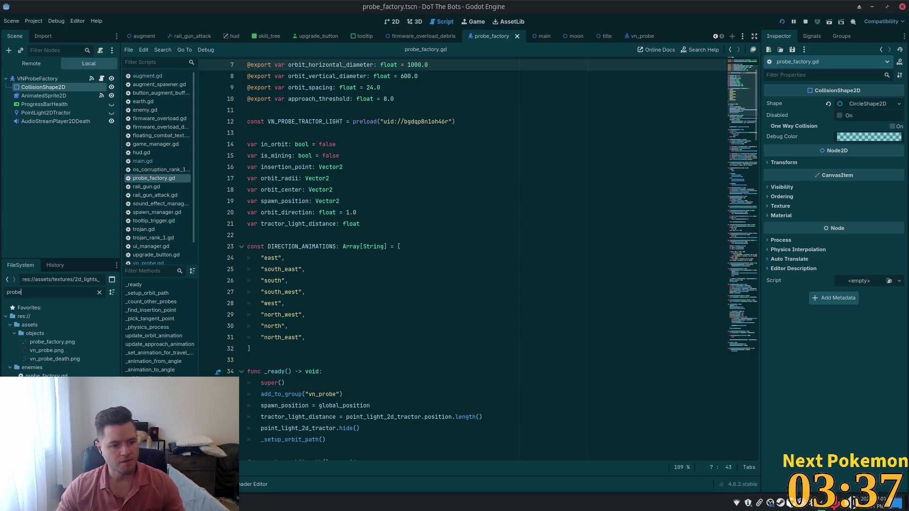
scroll(420, 197, "up", 2)
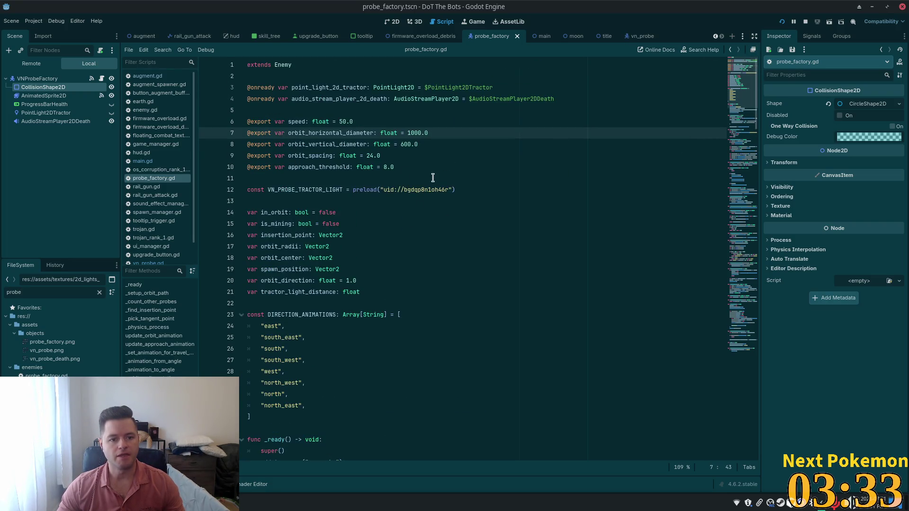
left_click(412, 167)
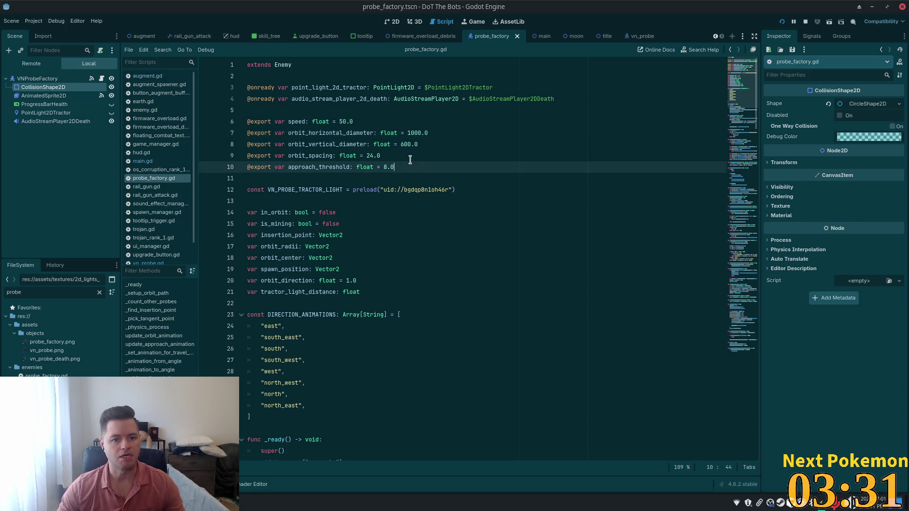
left_click(563, 100)
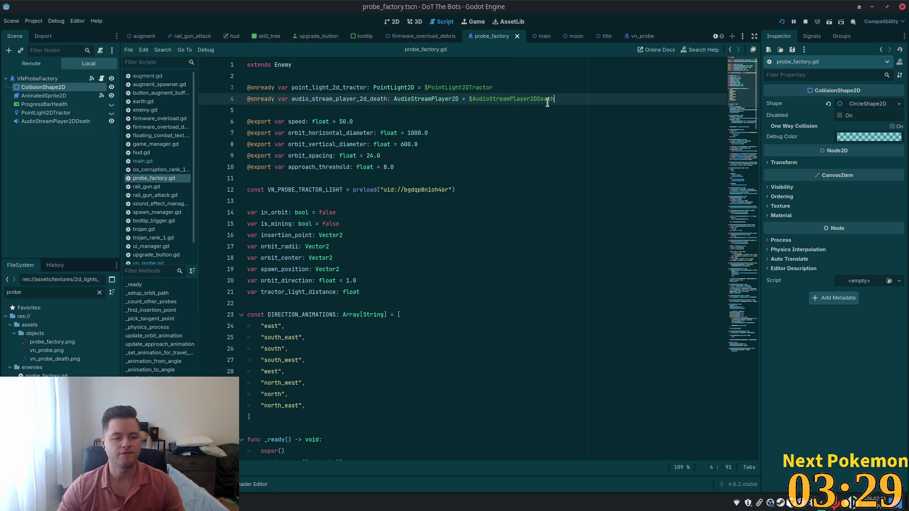
key("Return")
key("Return")
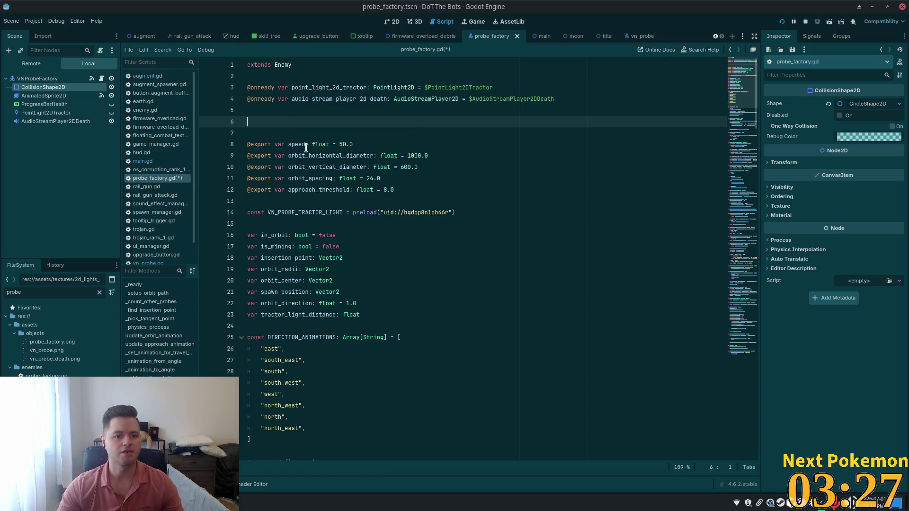
key("BackSpace")
key("BackSpace")
left_click(473, 191)
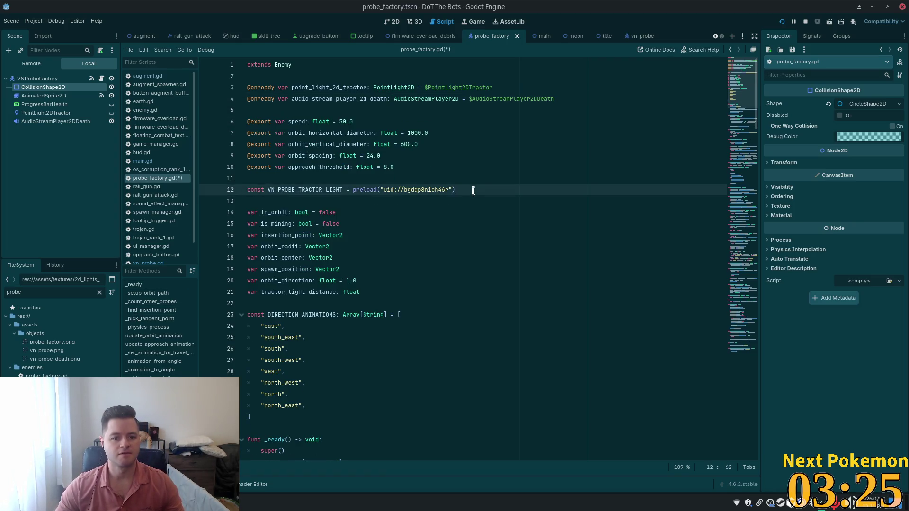
key("Return")
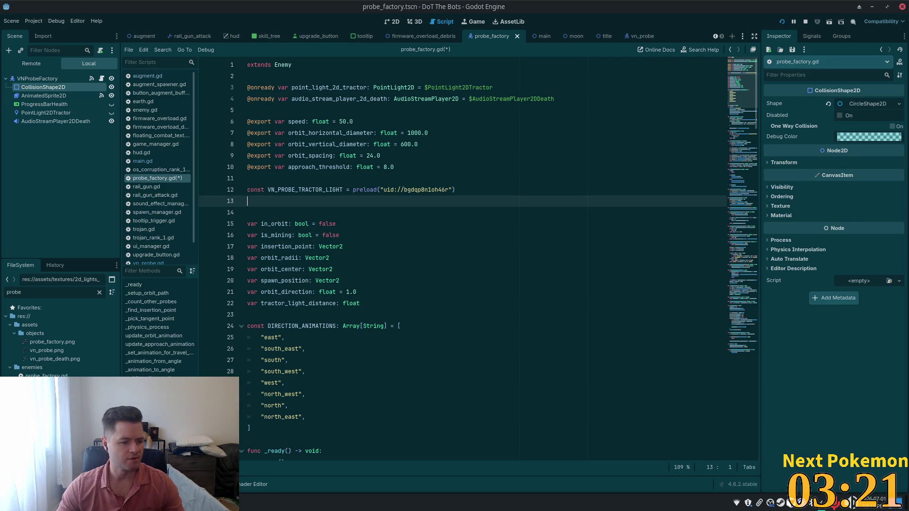
mouse_move(47, 401)
left_mouse_down()
mouse_move(265, 282)
mouse_move(284, 207)
left_mouse_up()
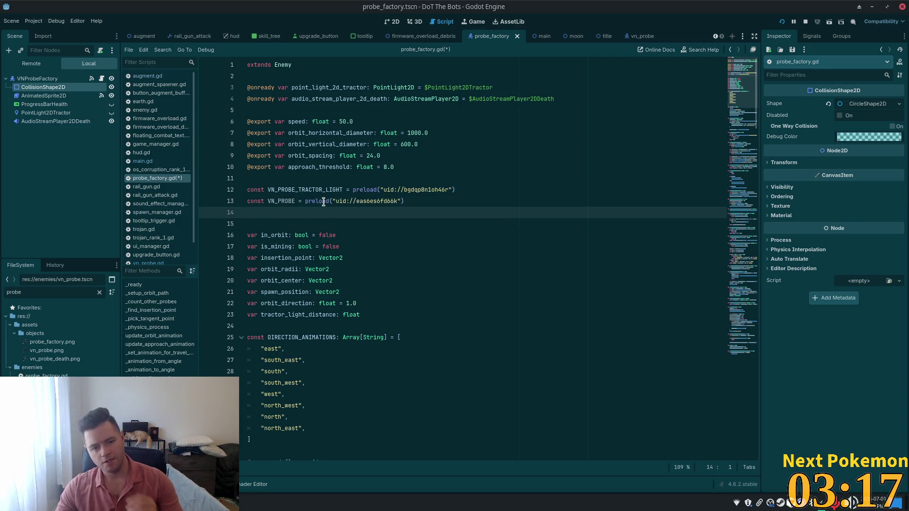
Delete the VN_PROBE_TRACTOR_LIGHT constant and search for remaining _TRACTOR_LIGHT uses.
double_click(295, 190)
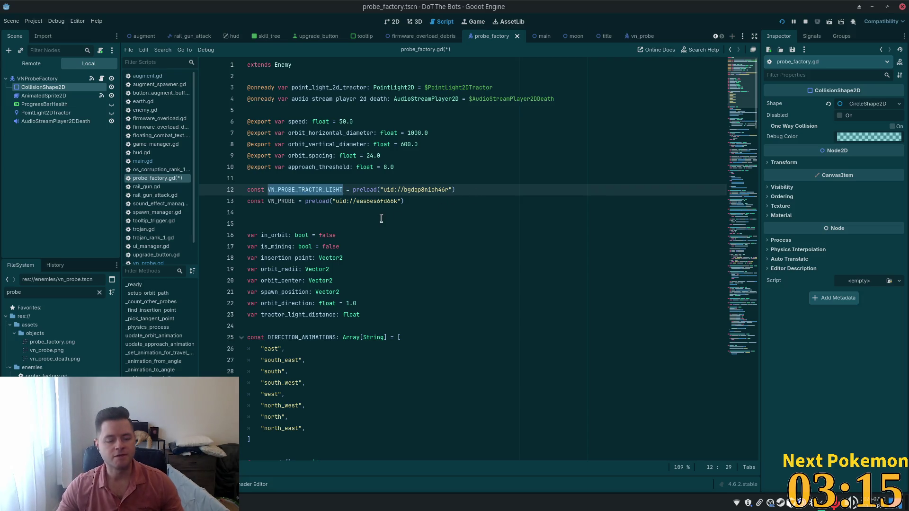
left_click_drag(473, 191, 196, 186)
key("BackSpace")
key("BackSpace")
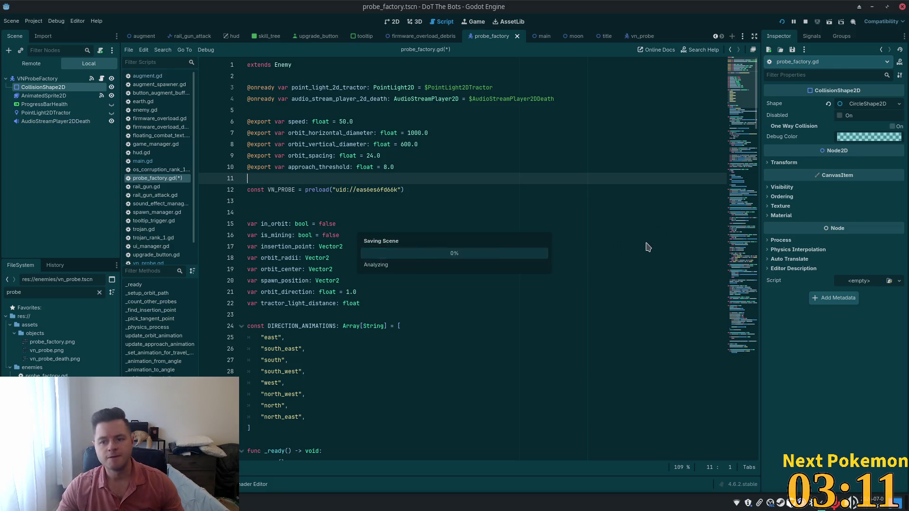
left_click(584, 237)
key("ctrl+f")
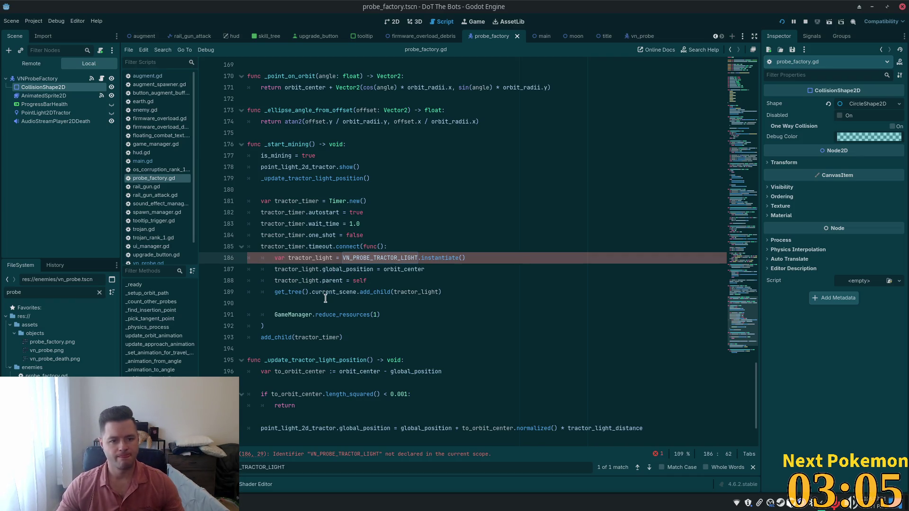
Rename the _start_mining function header in probe_factory.gd to _start_spawning_probes.
left_click(299, 145)
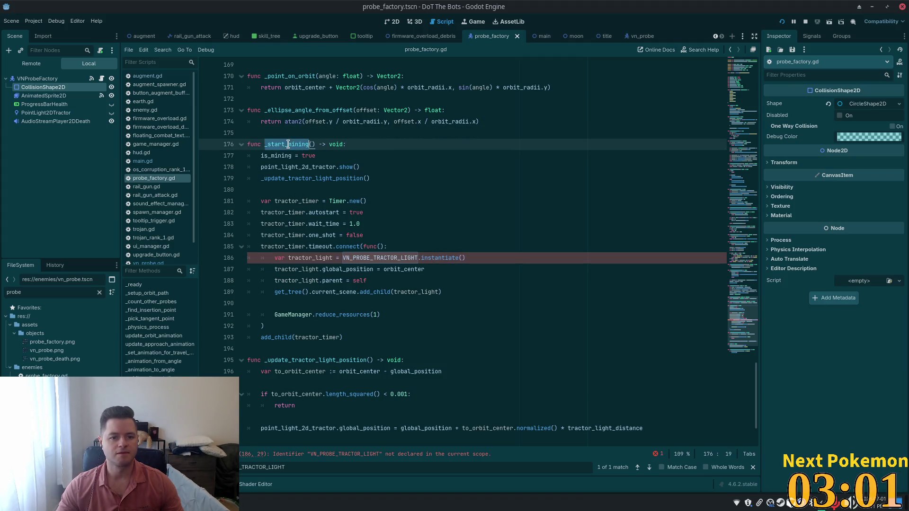
triple_click(300, 144)
left_click(287, 145)
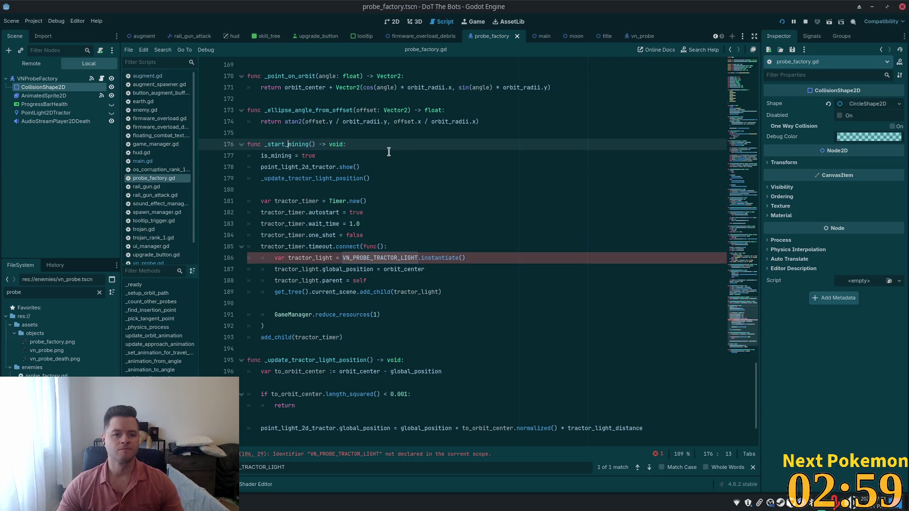
key("ctrl+shift+Right")
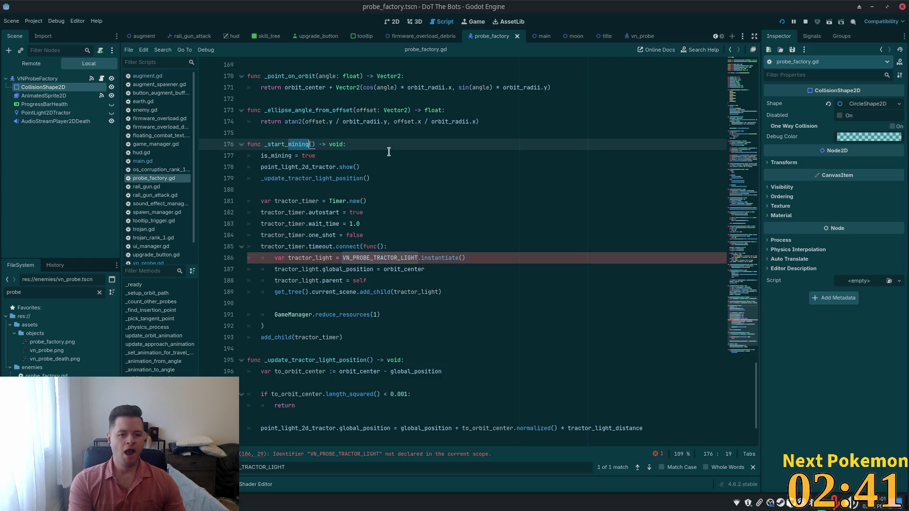
type("spawning_poro")
key("BackSpace")
key("BackSpace")
key("BackSpace")
type("robes")
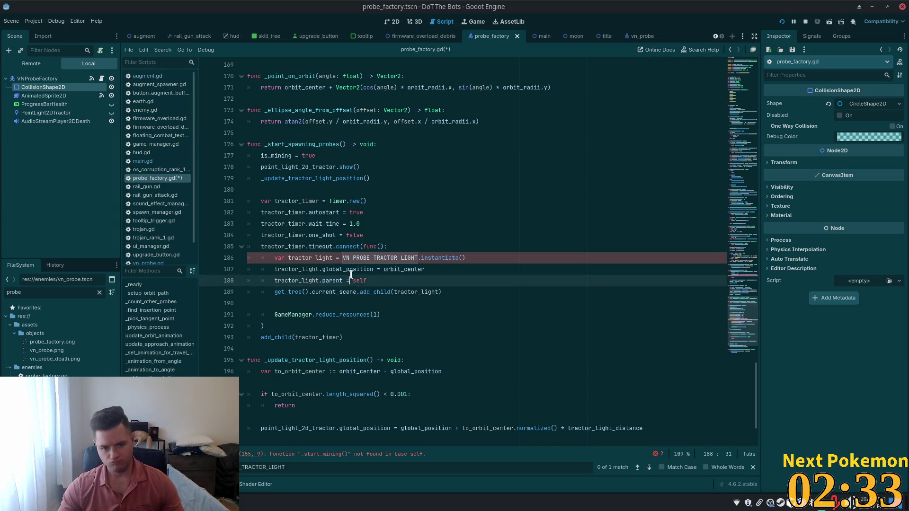
Reduce the function body to pass and change the line 155 call to _start_spawning_probes().
left_click_drag(377, 337, 262, 156)
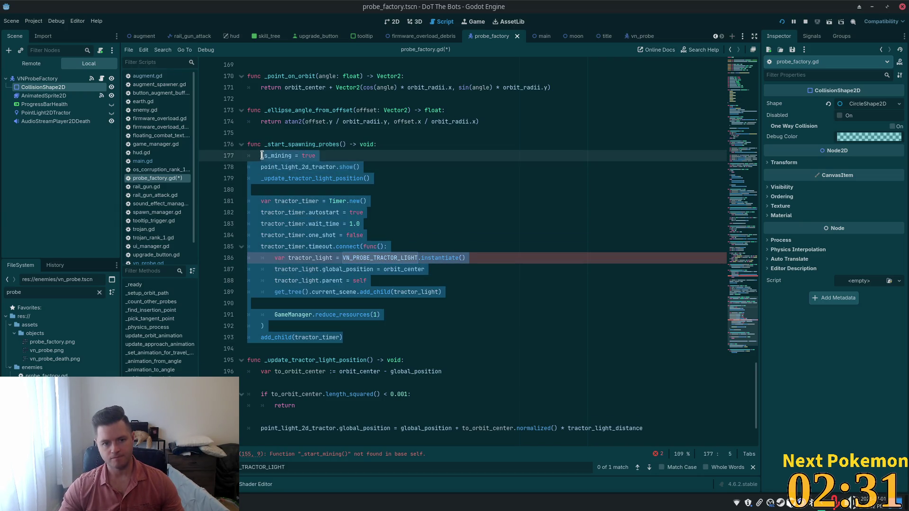
type("pass")
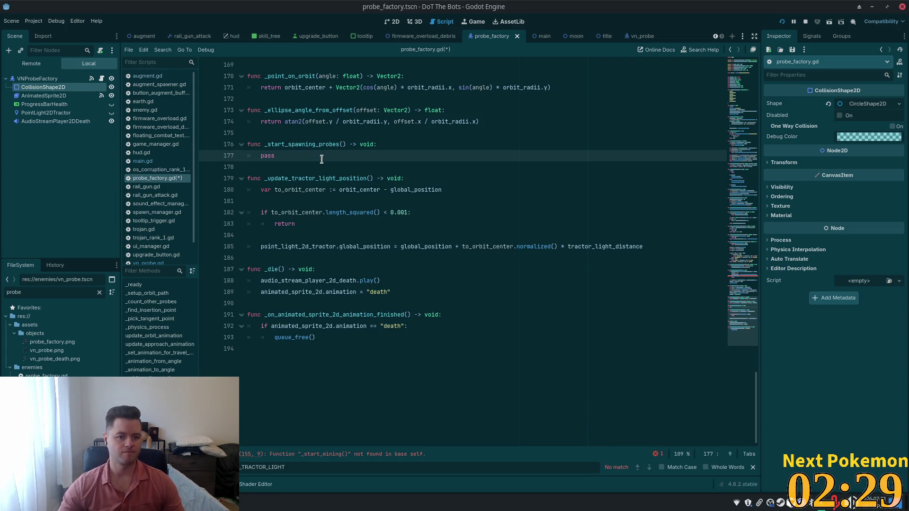
key("ctrl+f")
type("_start_mining")
left_click(298, 258)
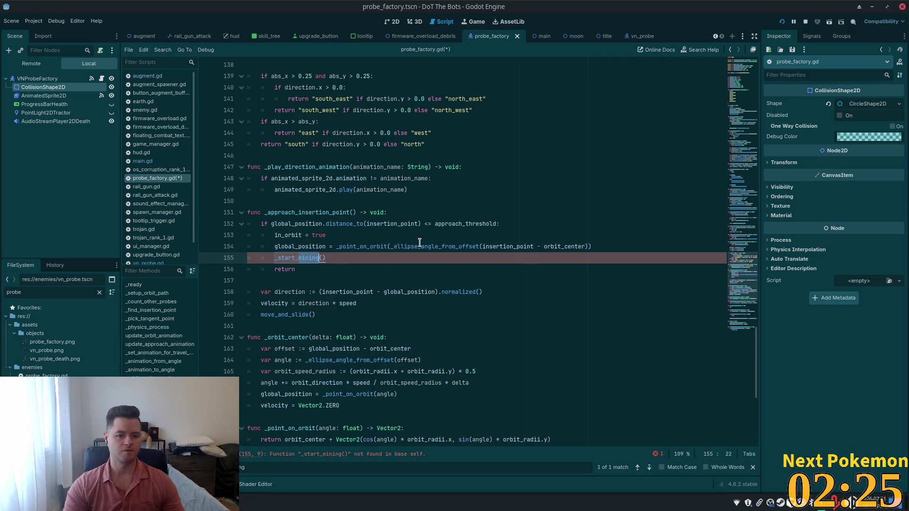
key("ctrl+Delete")
type("spawning")
key("Return")
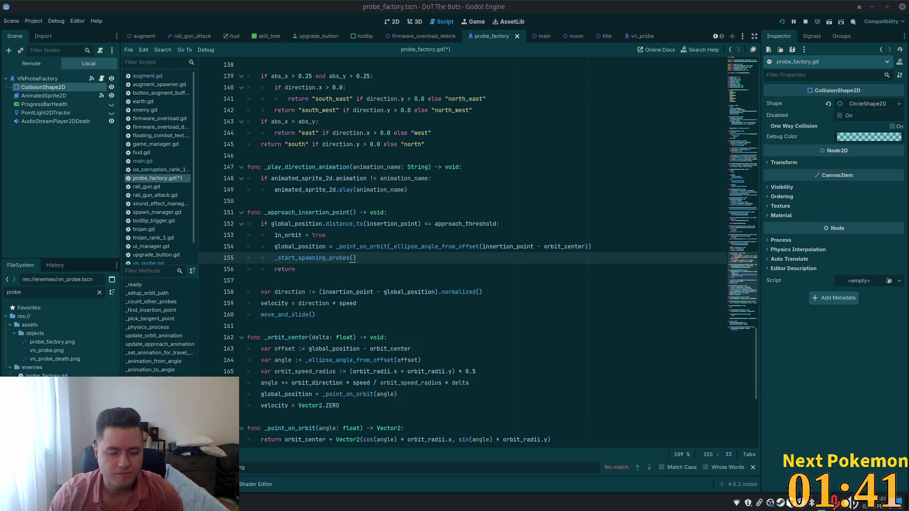
scroll(448, 230, "down", 8)
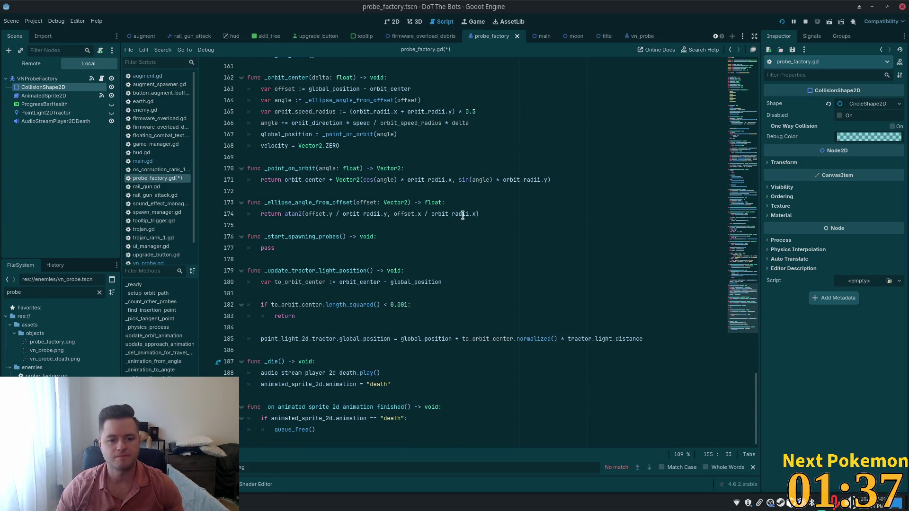
Add 'var probe_spawn_timer = Timer.new()' as the first line of _start_spawning_probes and save.
left_click(463, 214)
scroll(385, 242, "up", 1)
left_click(396, 271)
key("Return")
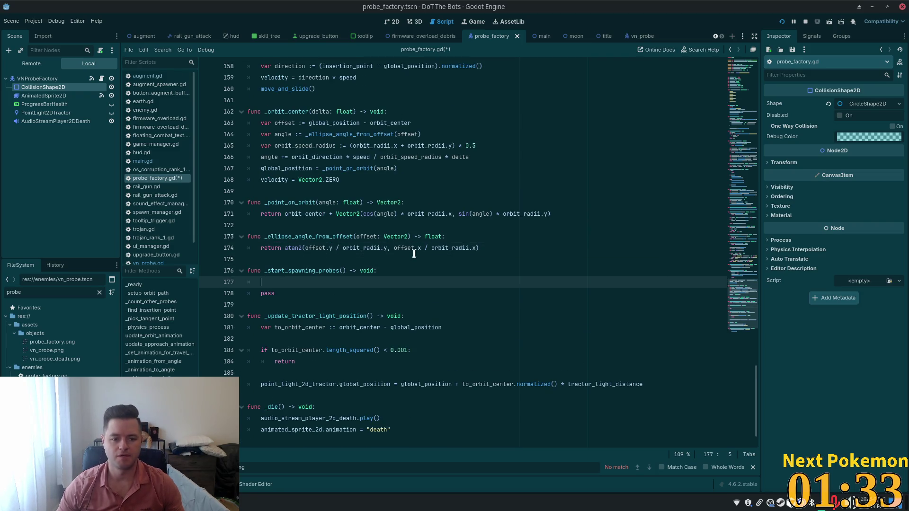
type("var ")
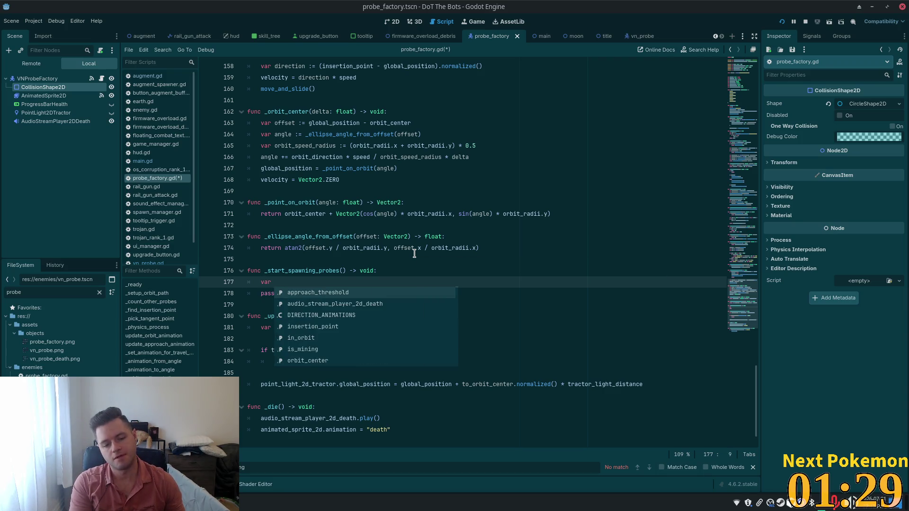
type("prob")
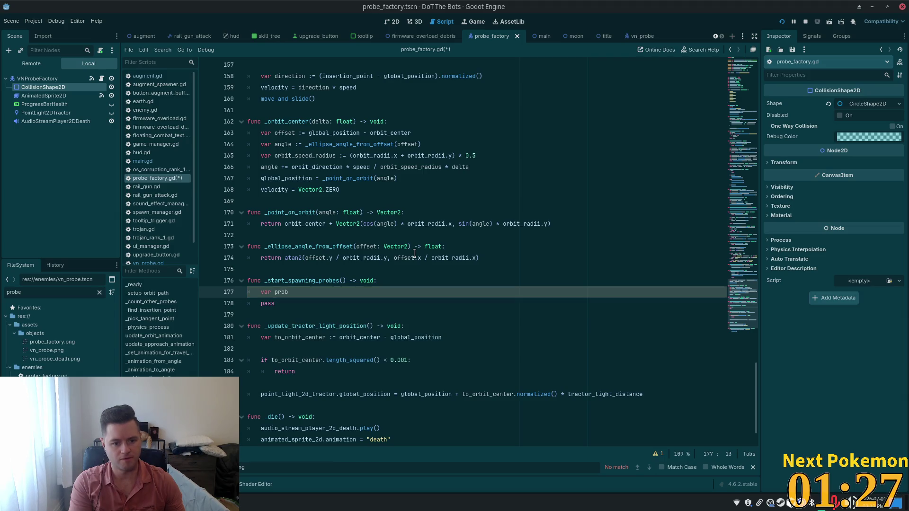
type("e_spawn_timer")
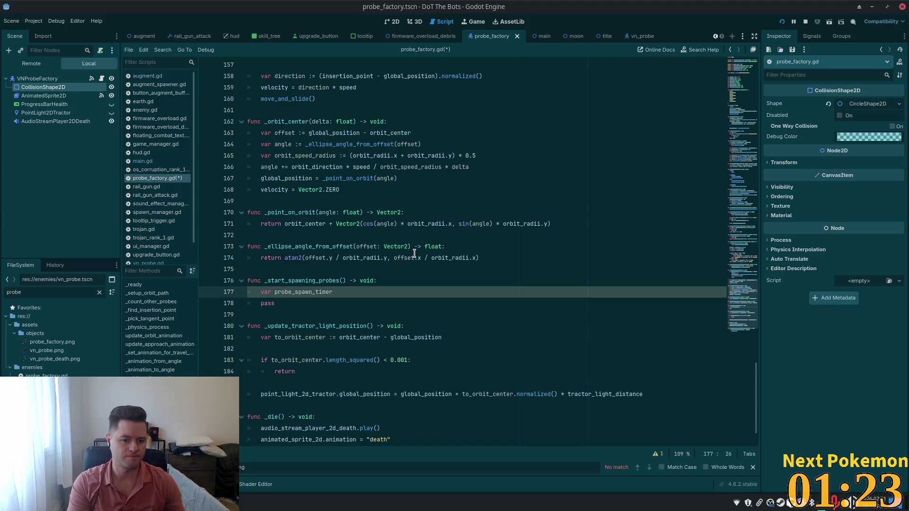
type(" = Timer")
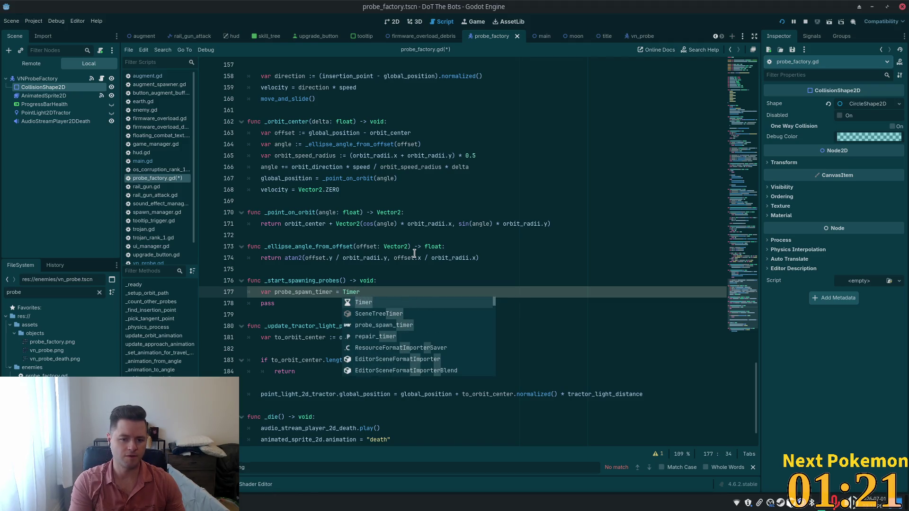
type(".new()")
key("ctrl+s")
In Cursor, open probe_factory.gd and find the spawning function.
key("alt+Tab")
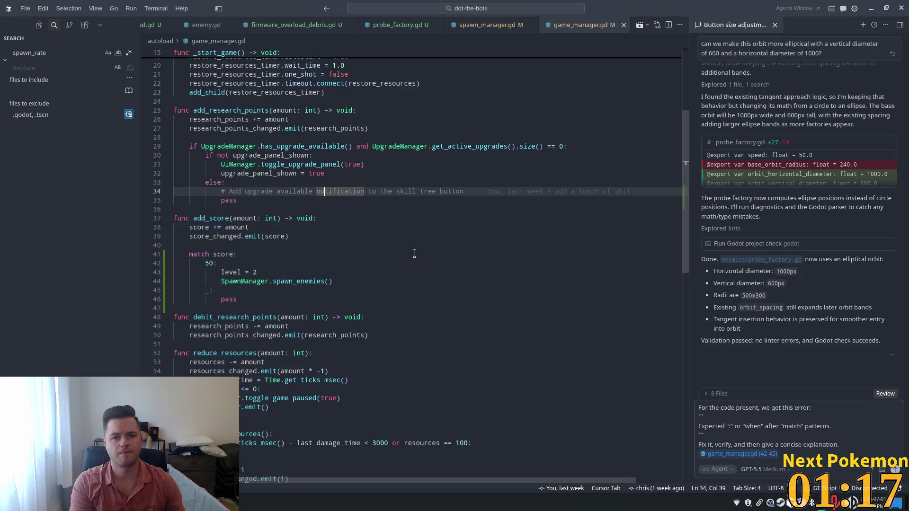
key("ctrl+p")
type("probe")
key("Return")
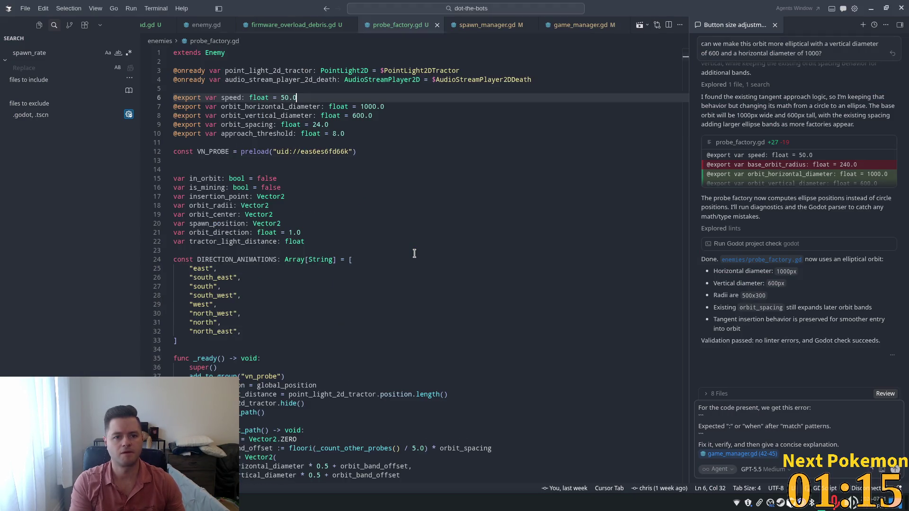
key("ctrl+f")
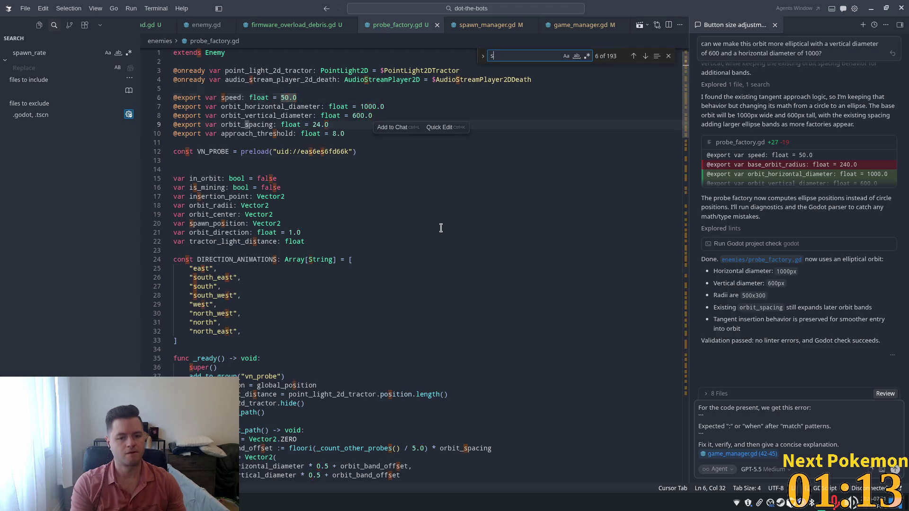
type("s[awm")
key("BackSpace")
key("BackSpace")
type("pawning")
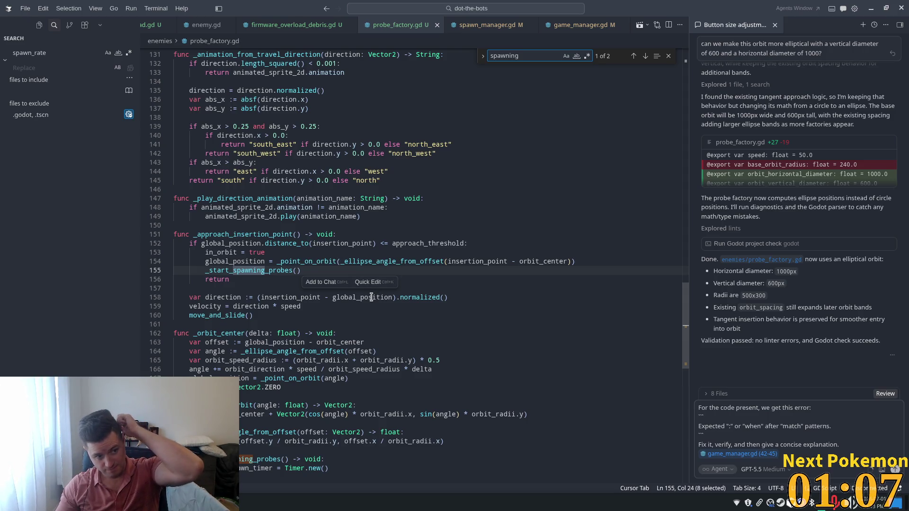
left_click(281, 270)
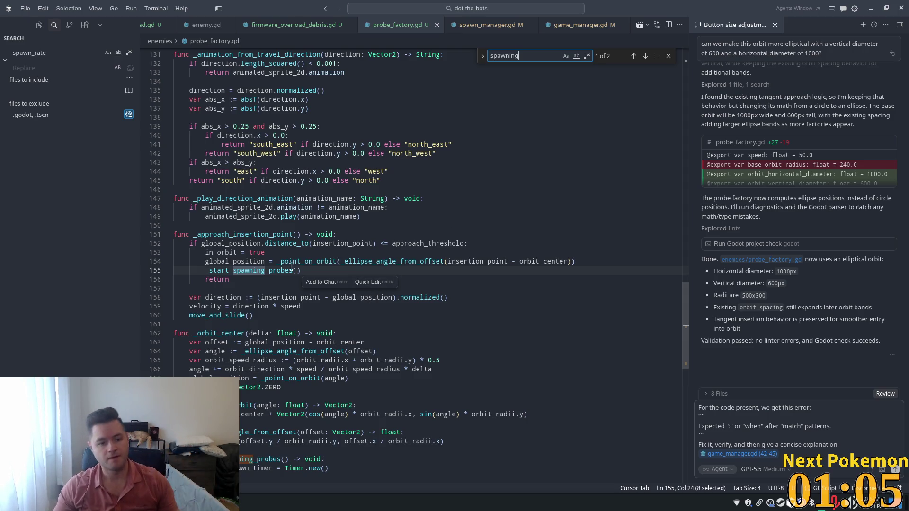
scroll(331, 323, "down", 3)
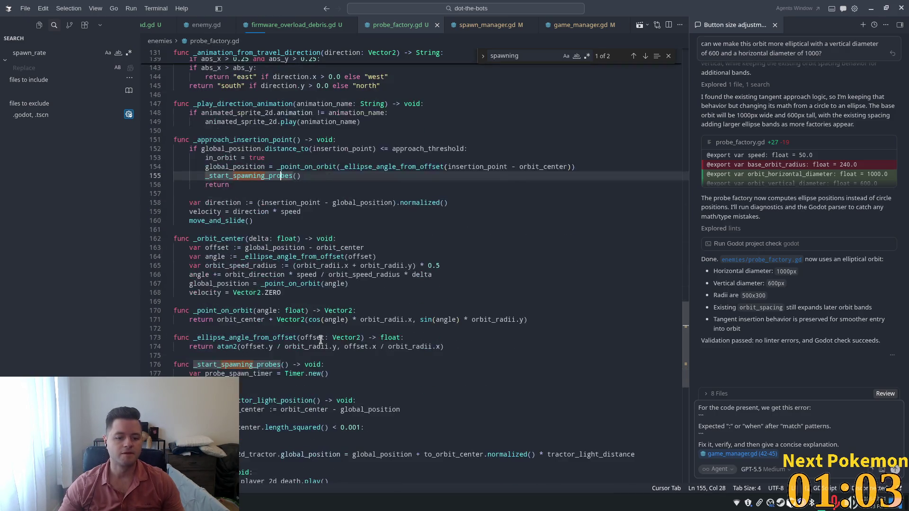
Accept the suggested timer setup after Timer.new() and change wait_time from 1.0 to 3.0.
left_click(304, 373)
scroll(347, 342, "down", 3)
left_click(338, 301)
key("Return")
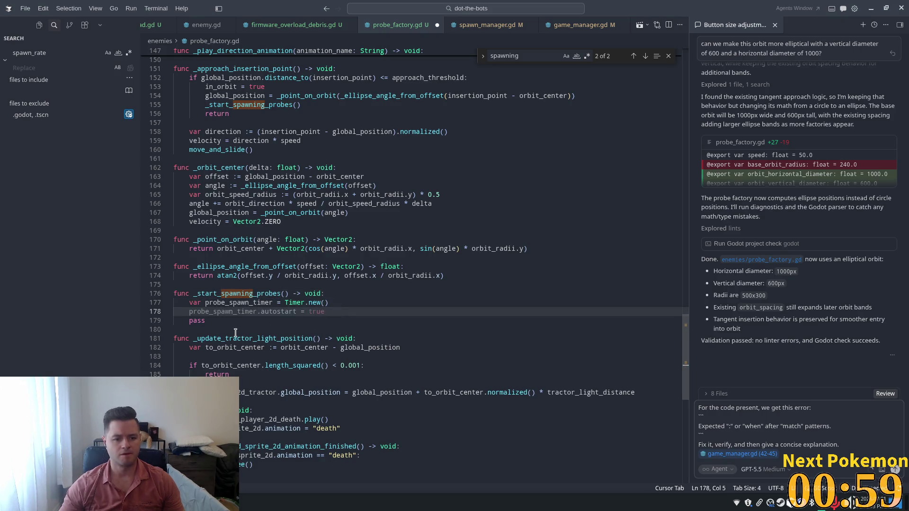
type("probe_spawn_timer.autostart = true")
key("Tab")
left_click_drag(315, 322, 308, 322)
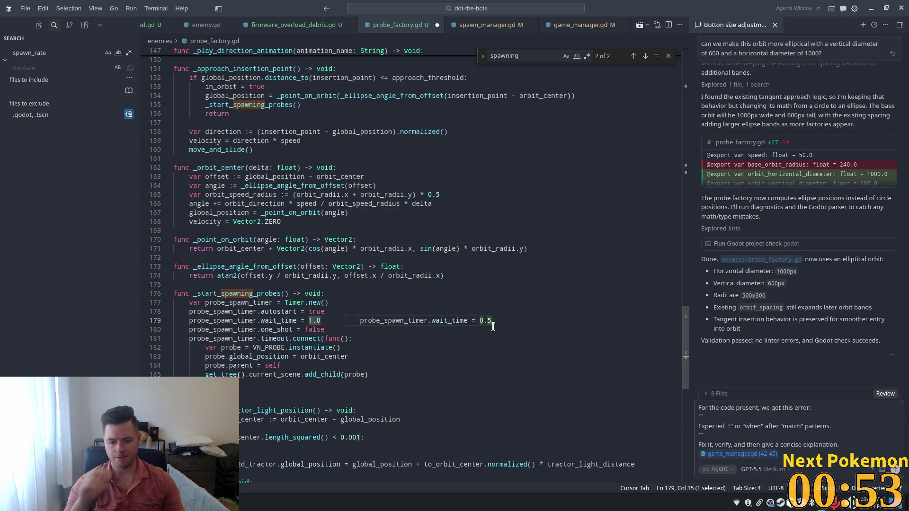
type("3")
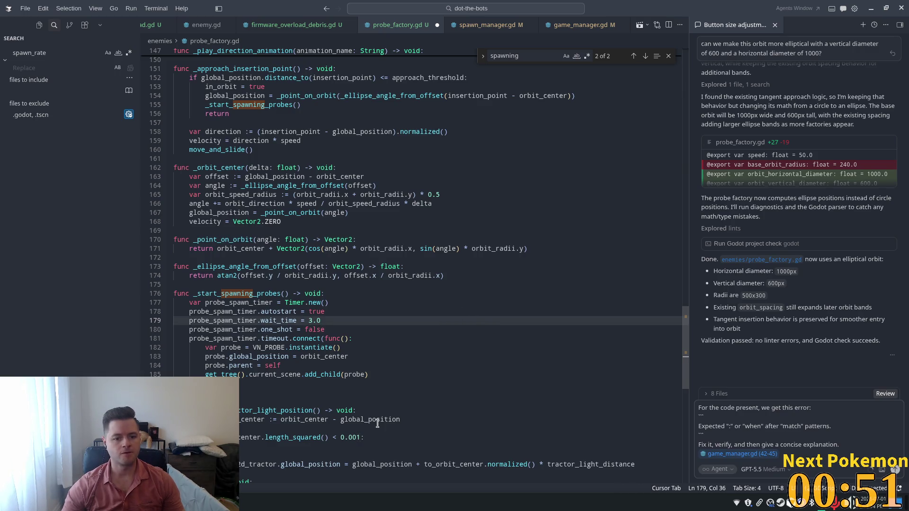
left_click(283, 374)
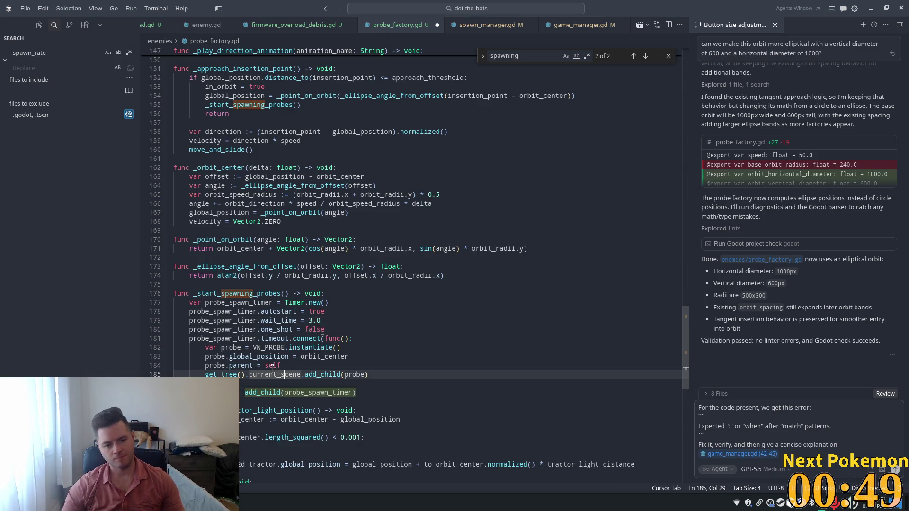
Replace orbit_center with global_position in the probe position line 183.
left_click(267, 358)
double_click(314, 356)
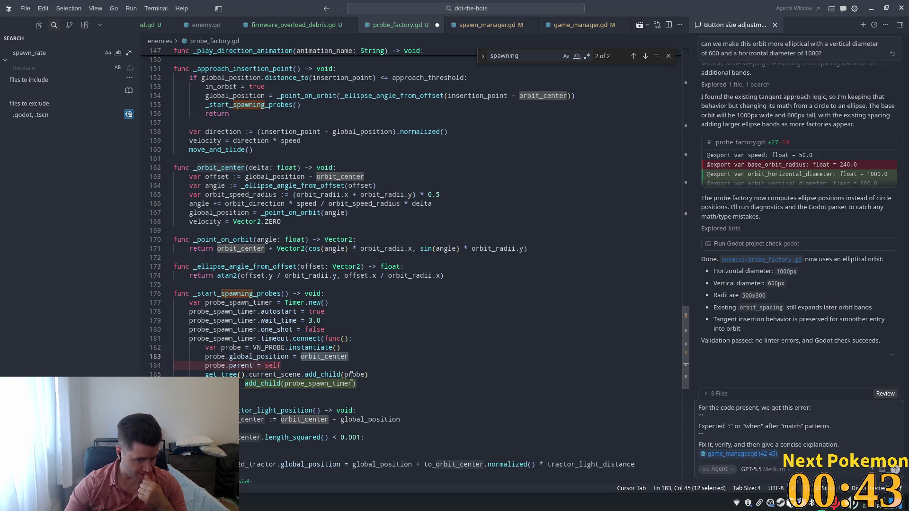
left_click(273, 357)
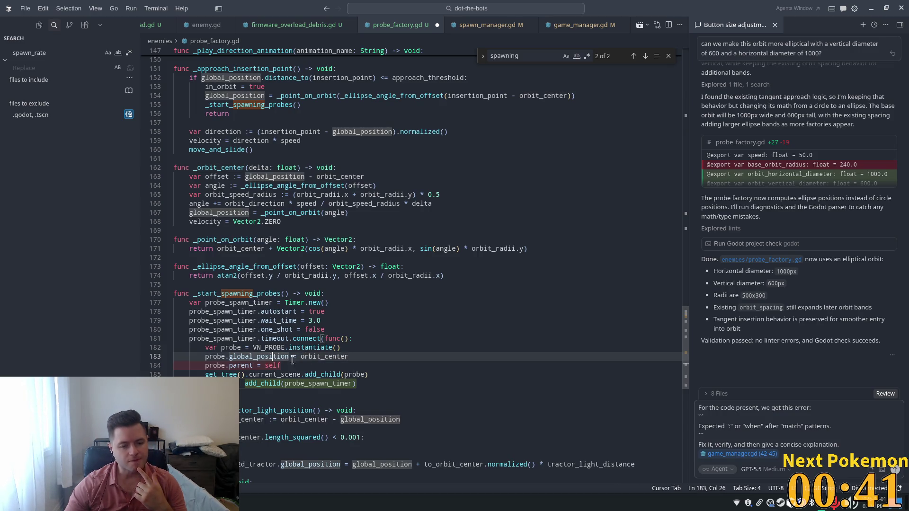
left_click_drag(349, 357, 299, 357)
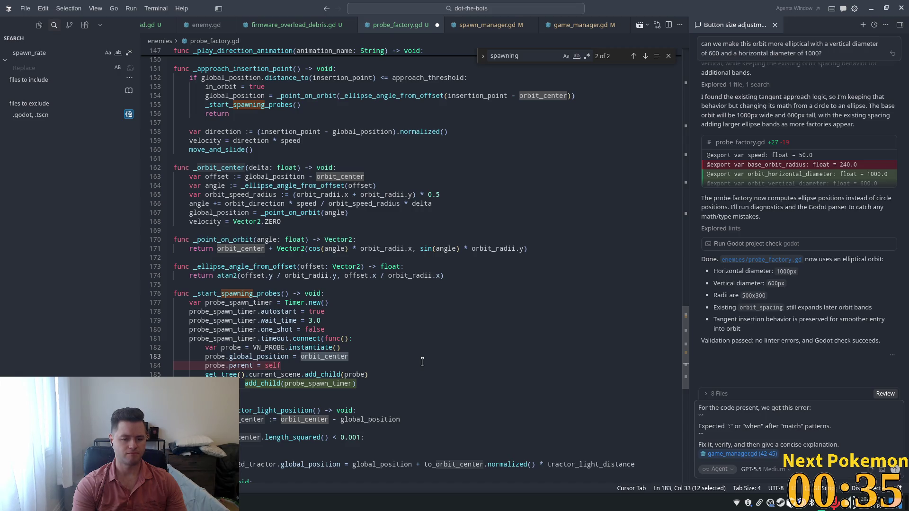
type("glo")
key("Tab")
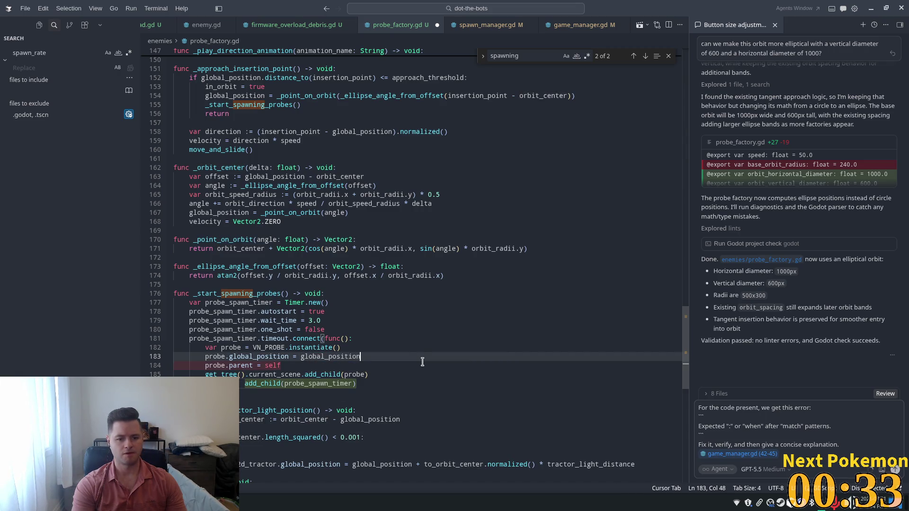
Delete the probe.parent = self line.
left_click(289, 375)
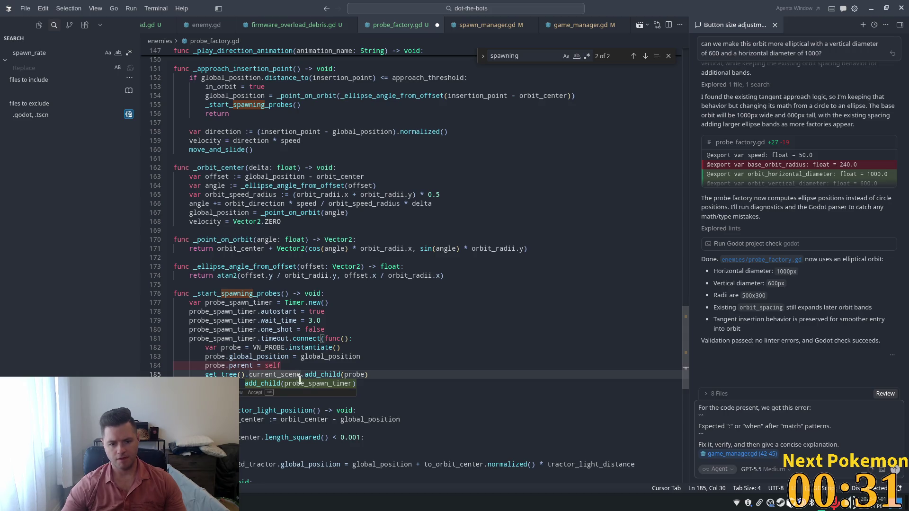
double_click(256, 366)
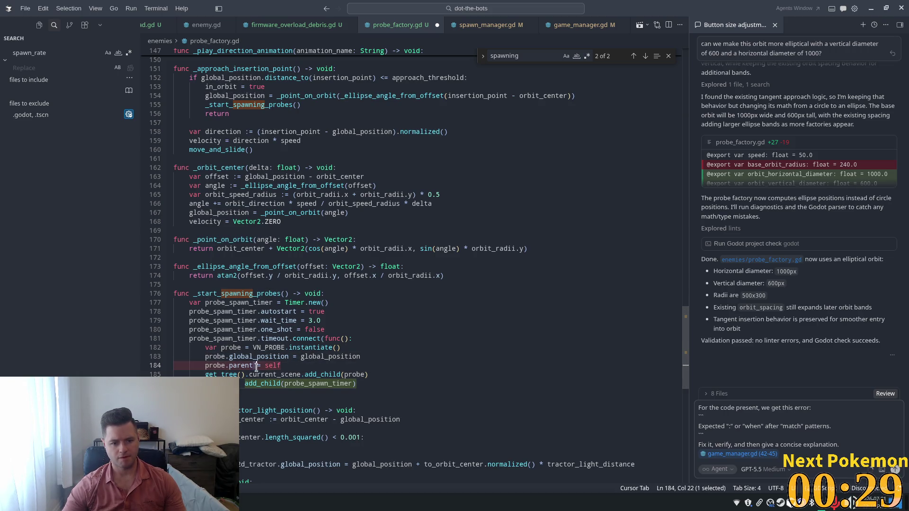
double_click(279, 366)
left_click_drag(304, 365, 229, 367)
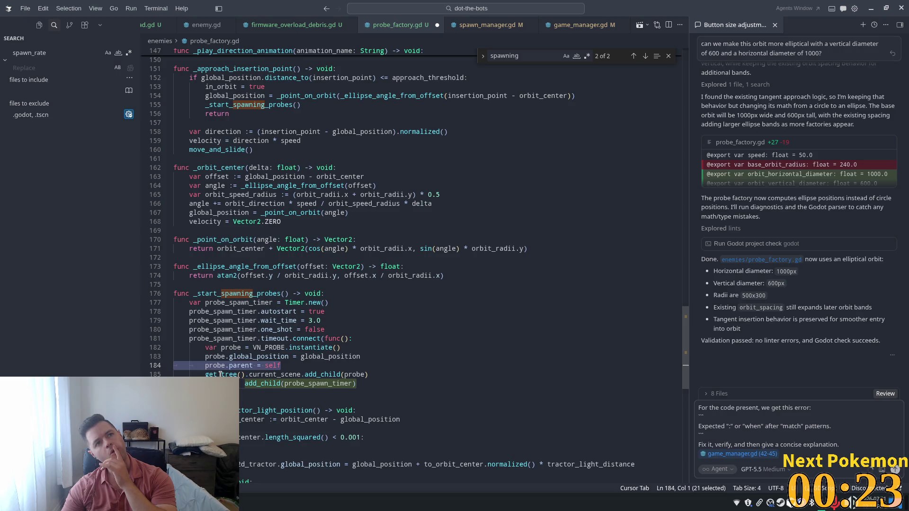
key("BackSpace")
key("BackSpace")
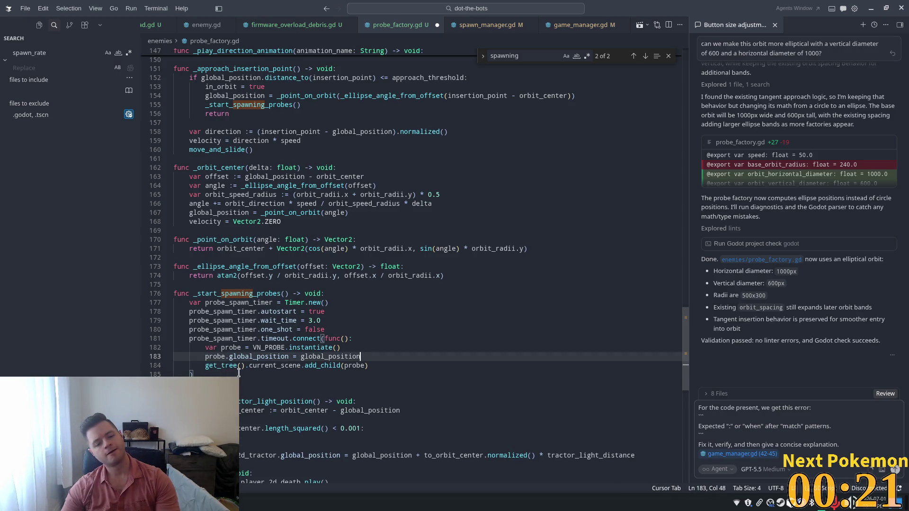
key("Up")
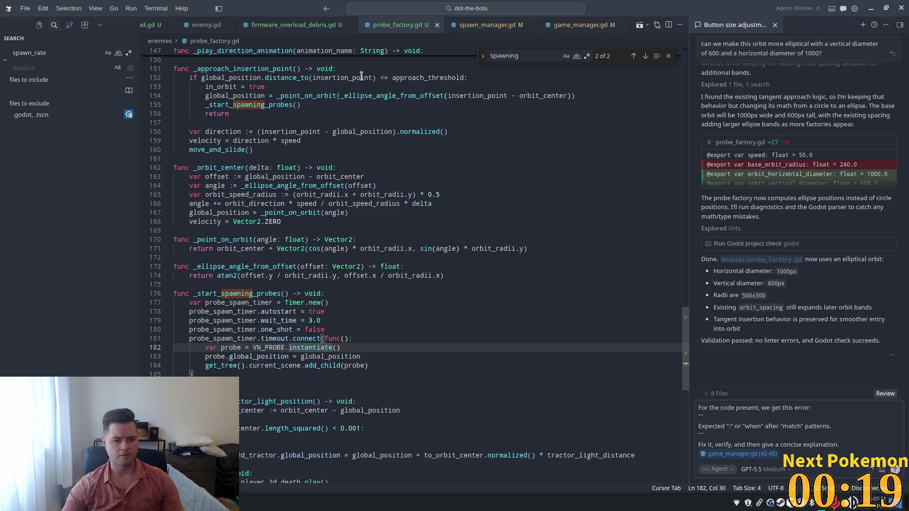
Search the project for VN_PROBE.instantiate() and bring up spawn_manager.gd.
left_click_drag(340, 348, 253, 348)
double_click(43, 49)
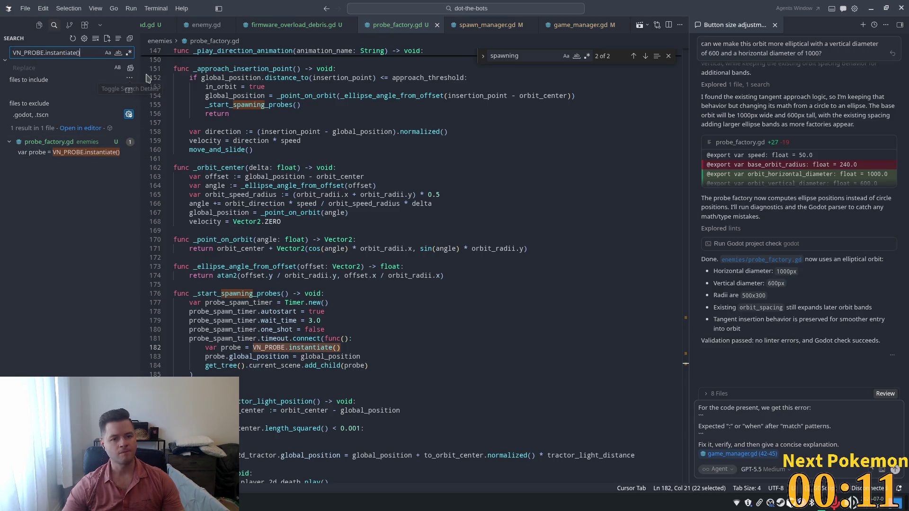
left_click(464, 123)
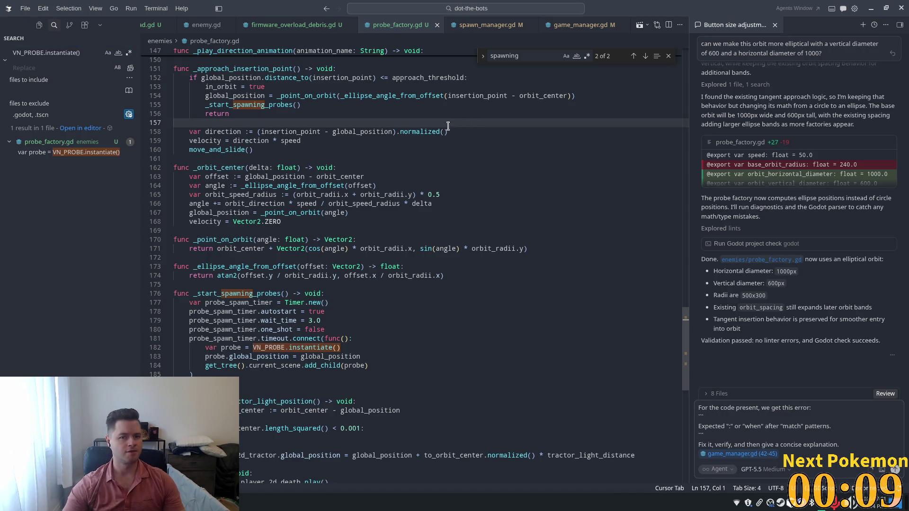
left_click(487, 24)
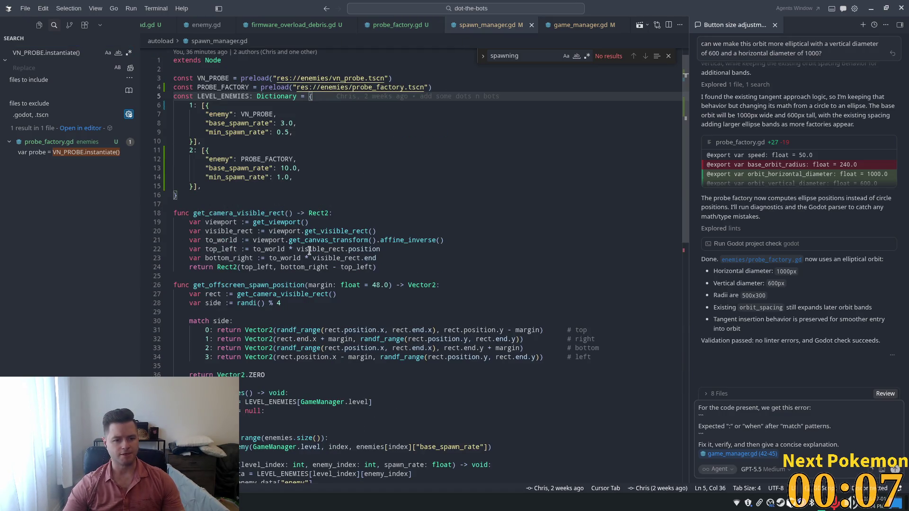
Read through spawn_manager.gd's enemy spawning code, then return to probe_factory.gd.
scroll(326, 267, "up", 2)
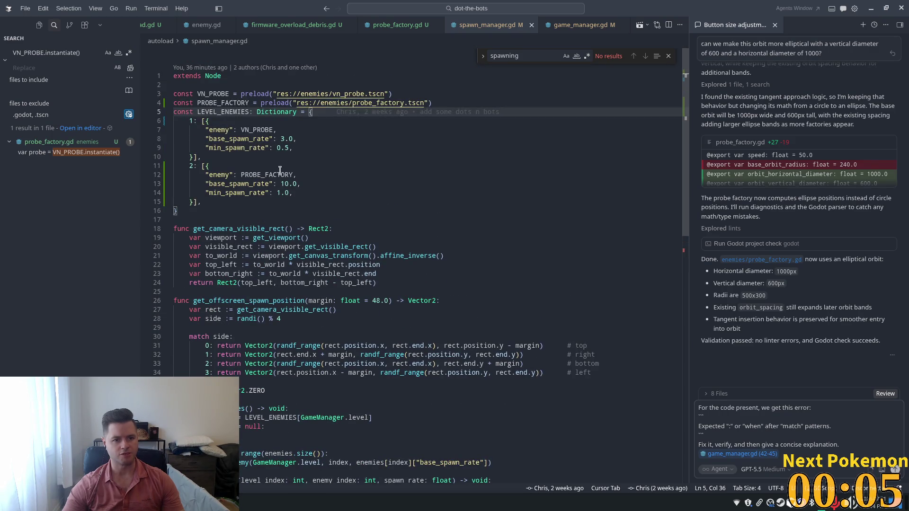
scroll(279, 169, "down", 5)
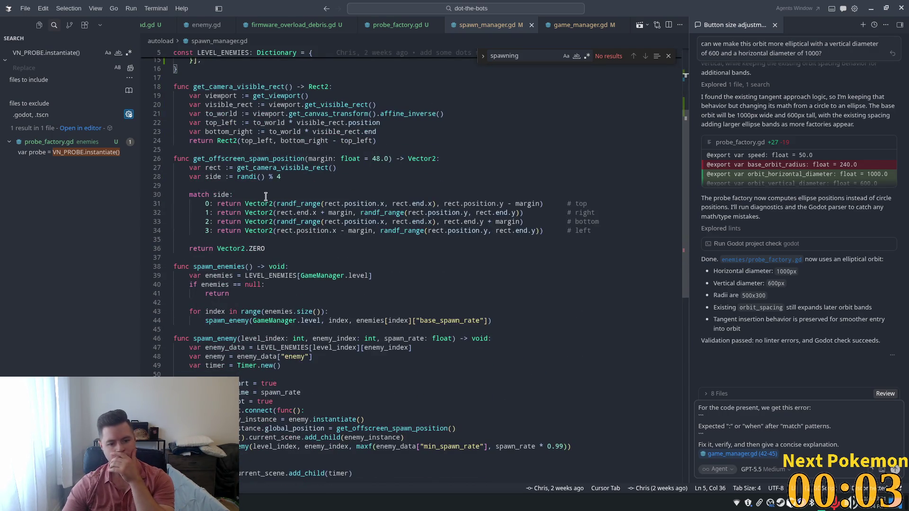
scroll(266, 199, "down", 1)
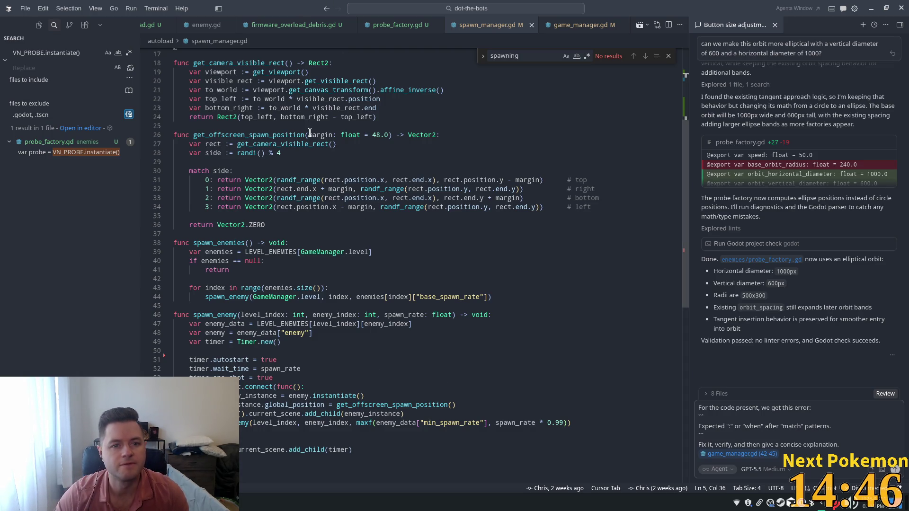
left_click(370, 25)
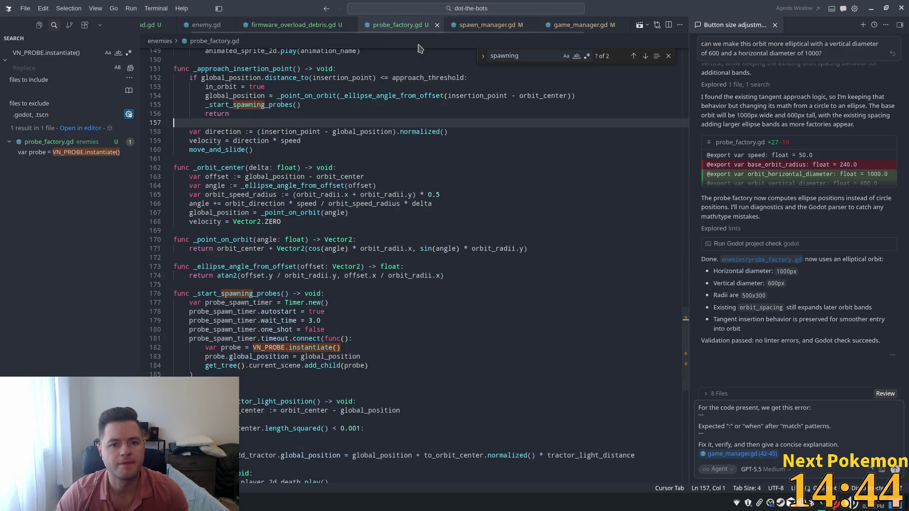
Accept the add_child(probe_spawn_timer) suggestion after the timer callback in probe_factory.gd.
left_click(302, 321)
scroll(301, 323, "down", 1)
double_click(315, 306)
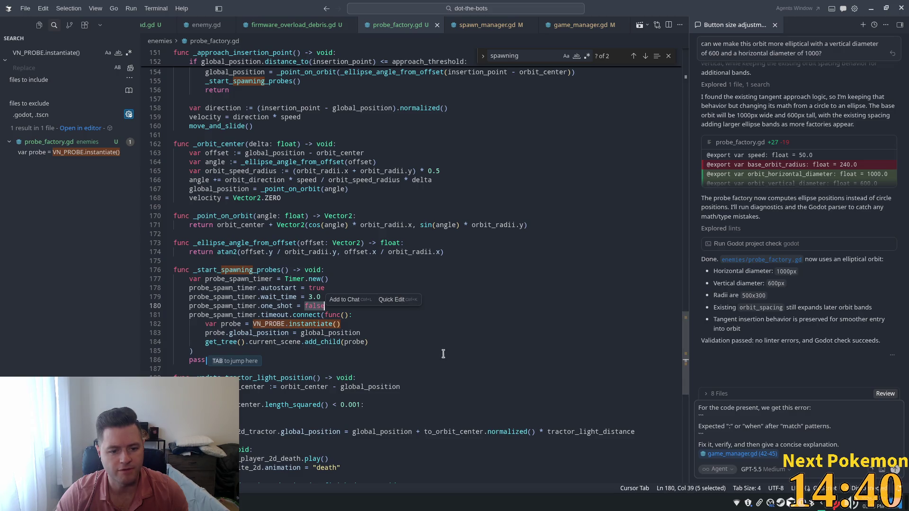
left_click(208, 353)
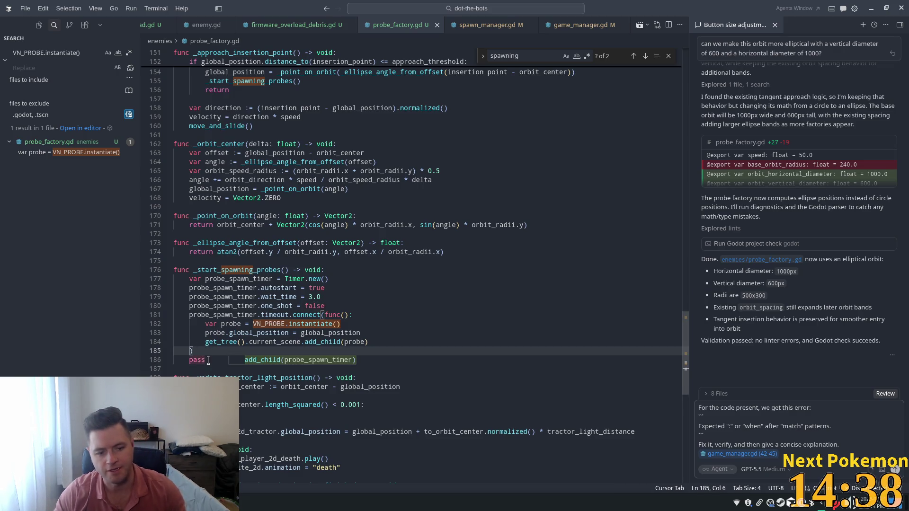
key("Tab")
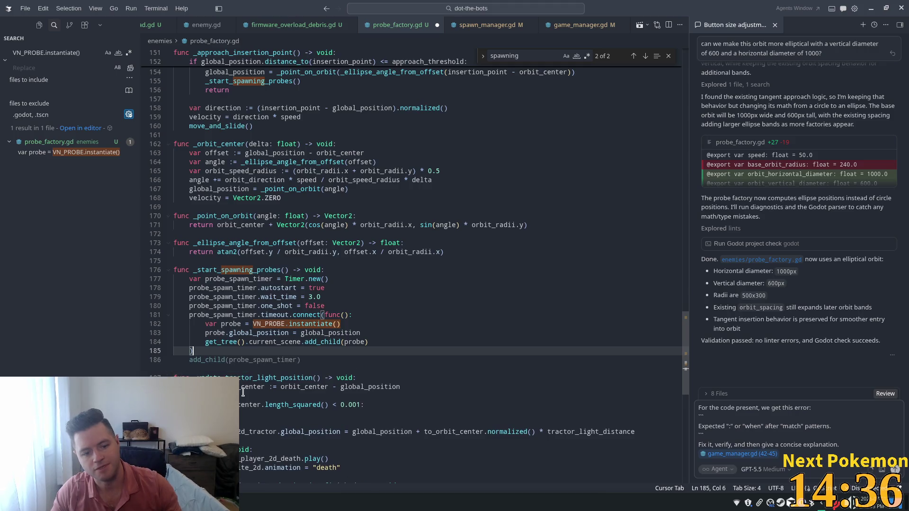
left_click(419, 290)
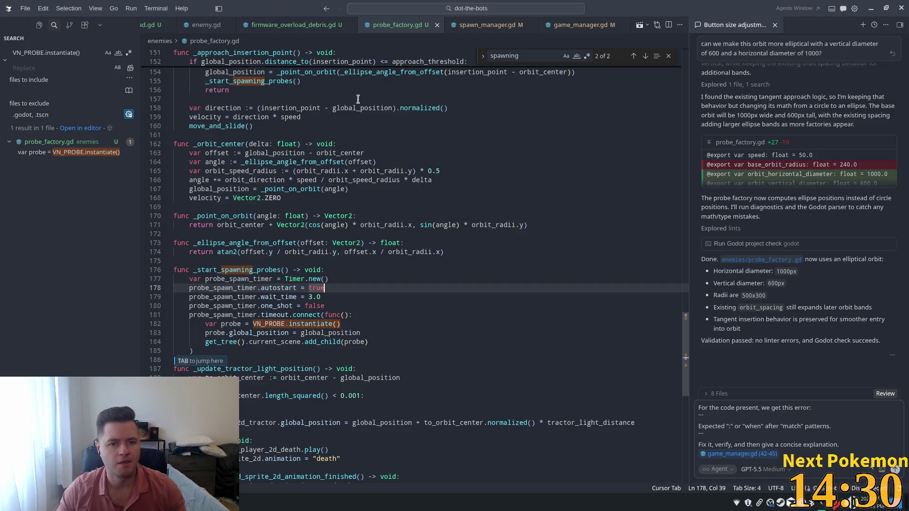
Check the level 2 PROBE_FACTORY entry, then change game_manager.gd's level 2 score threshold from 50 to 5.
left_click(488, 24)
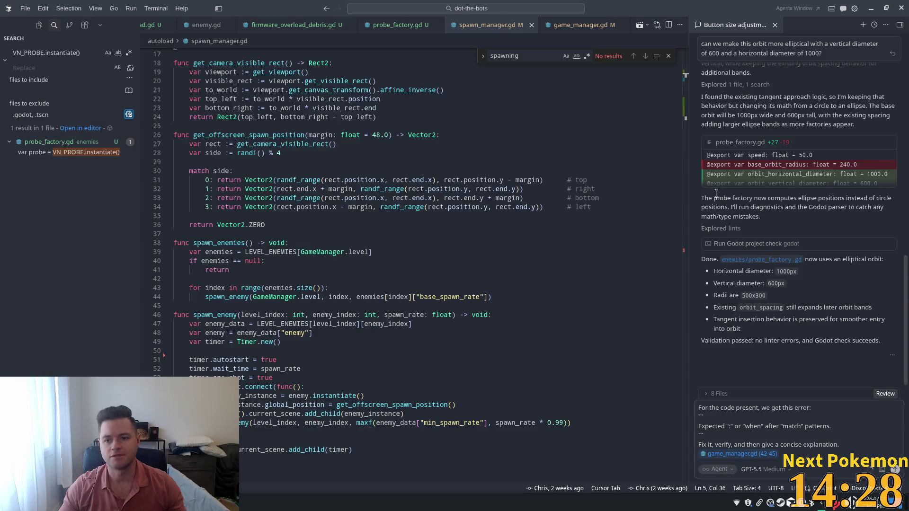
scroll(265, 179, "up", 5)
left_click(206, 167)
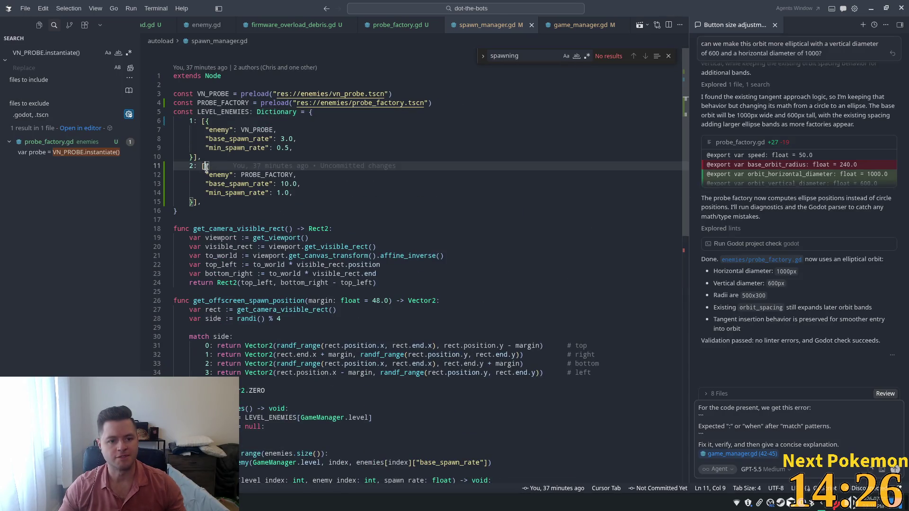
left_click(582, 25)
double_click(209, 264)
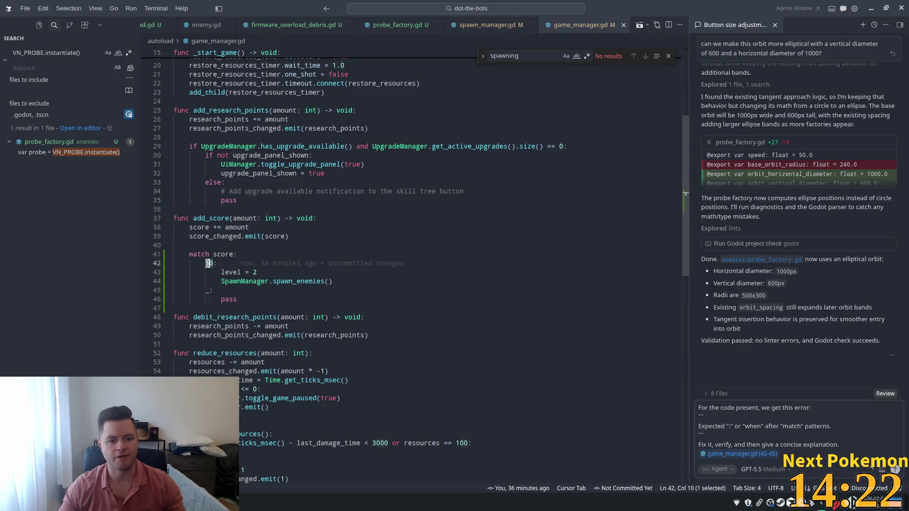
type("5")
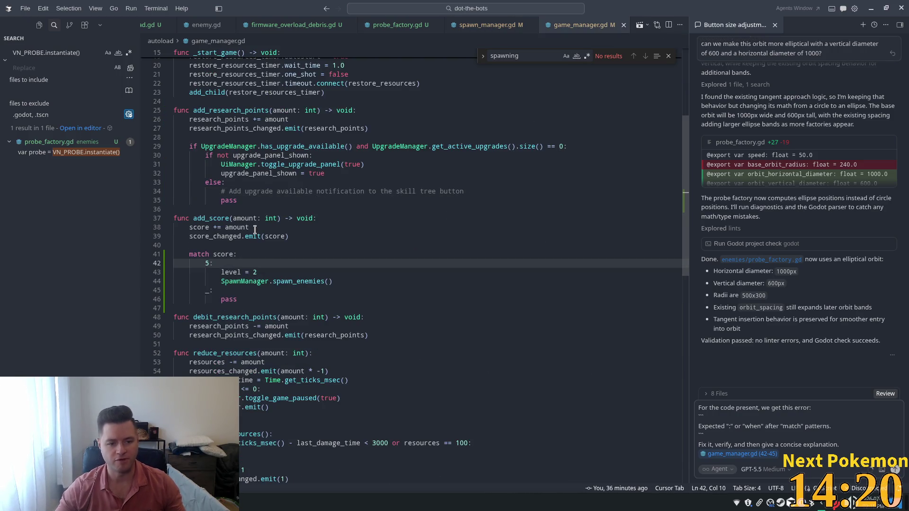
key("alt+Tab")
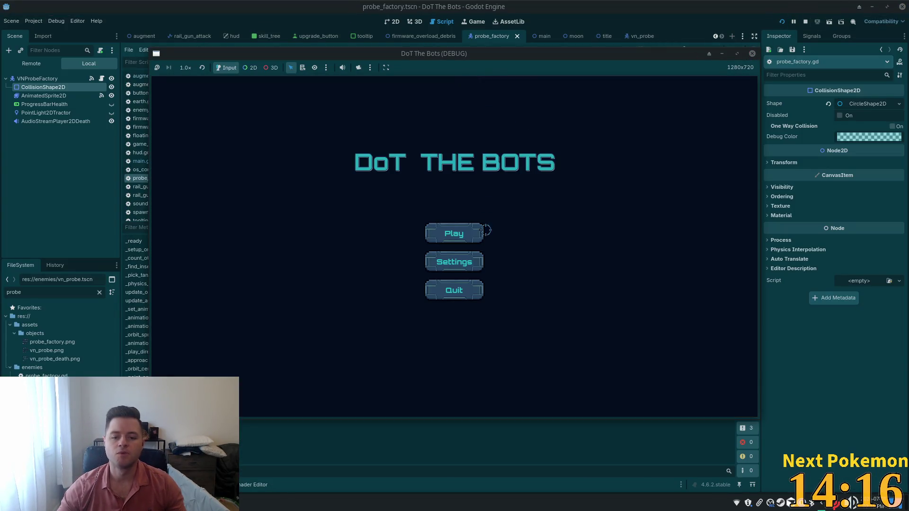
Playtest the game, shooting probes, rerun with F5, and pause at score 25.
left_click(463, 241)
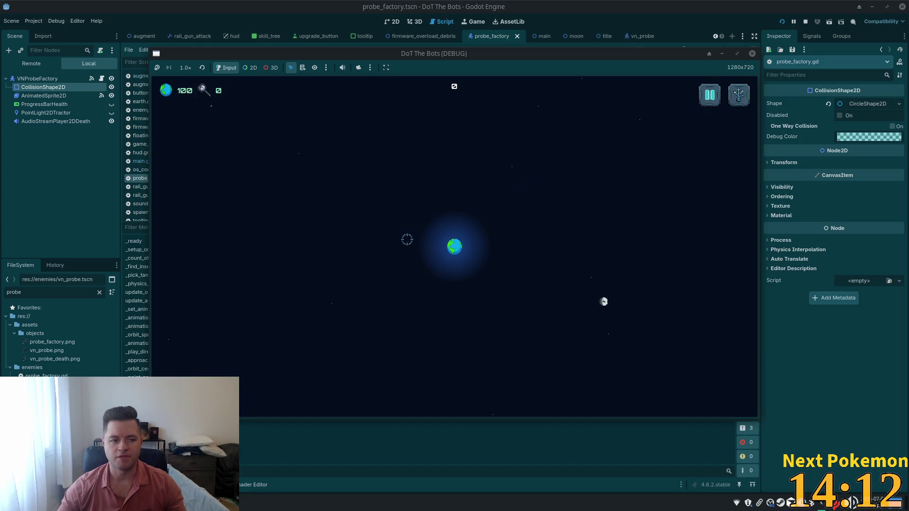
left_click(179, 152)
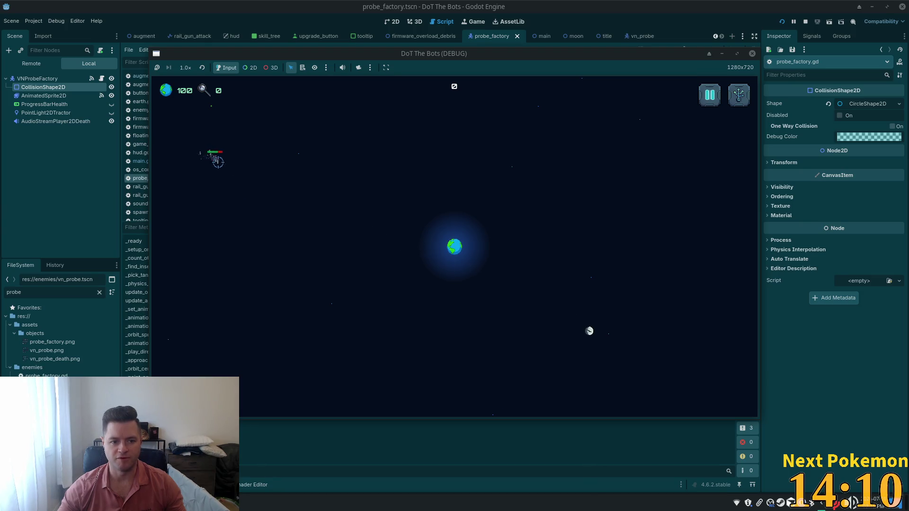
left_click(229, 164)
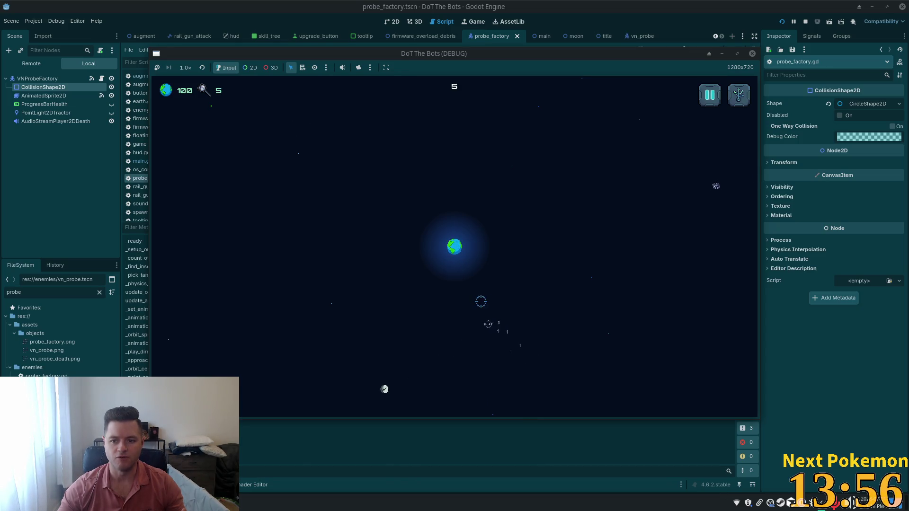
key("F8")
left_click(711, 190)
key("F5")
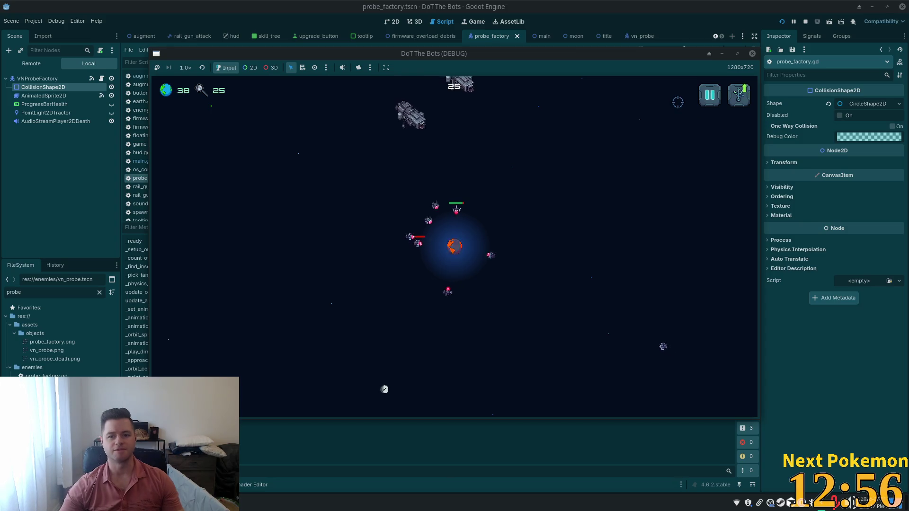
left_click(709, 105)
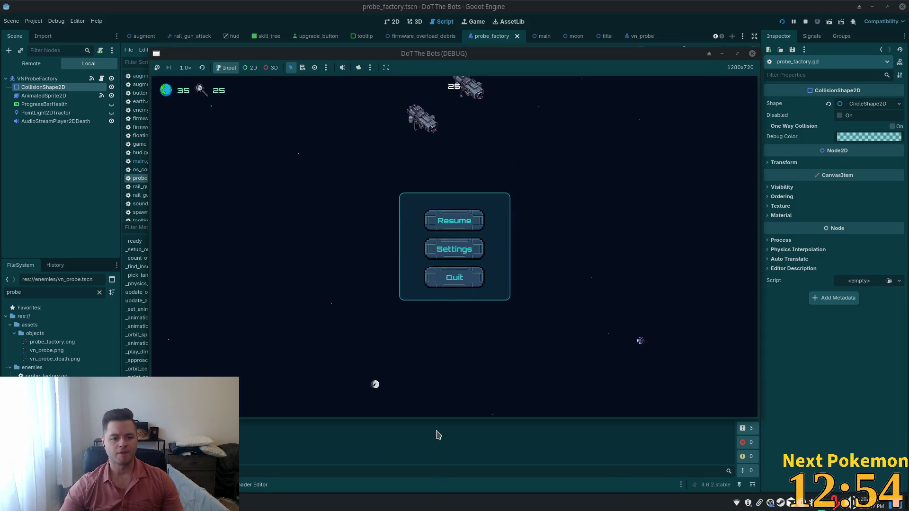
Inspect the spawn_position assignment on line 37 of vn_probe.gd's _ready function.
left_click(438, 472)
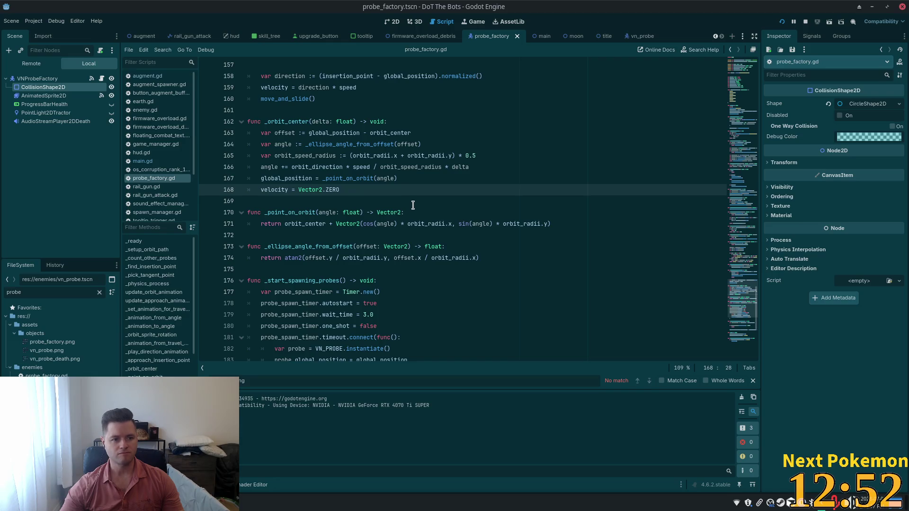
key("shift+alt+o")
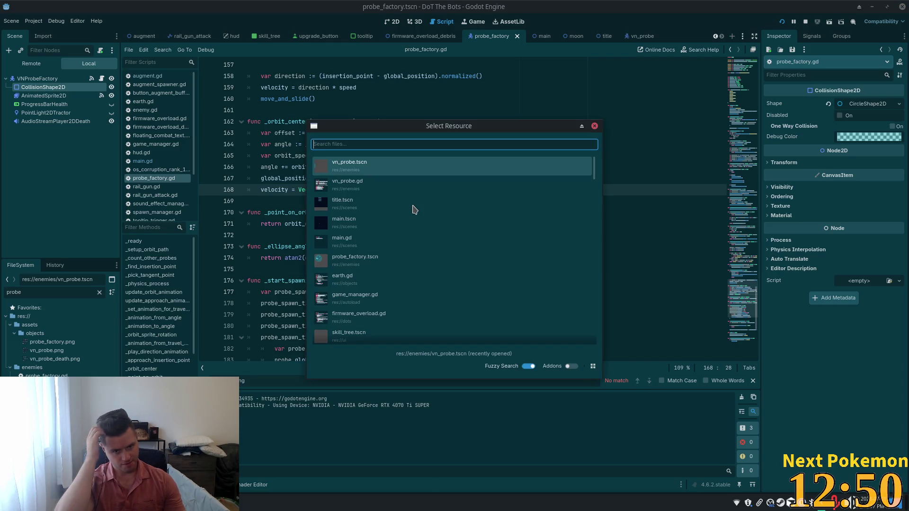
left_click(412, 185)
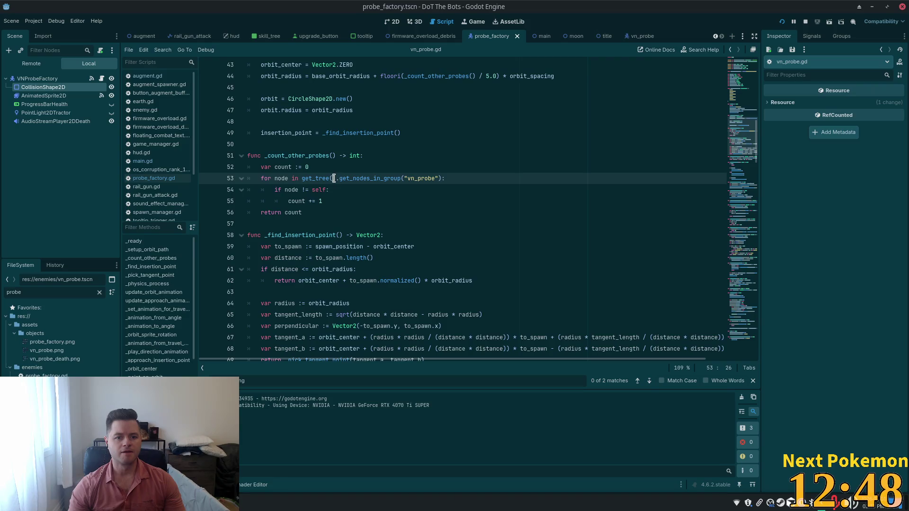
scroll(475, 155, "up", 7)
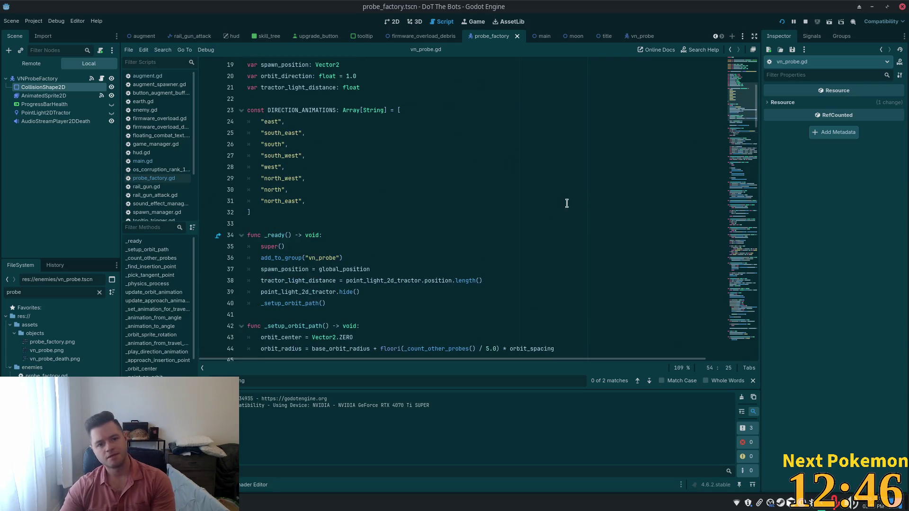
scroll(468, 224, "down", 3)
double_click(288, 168)
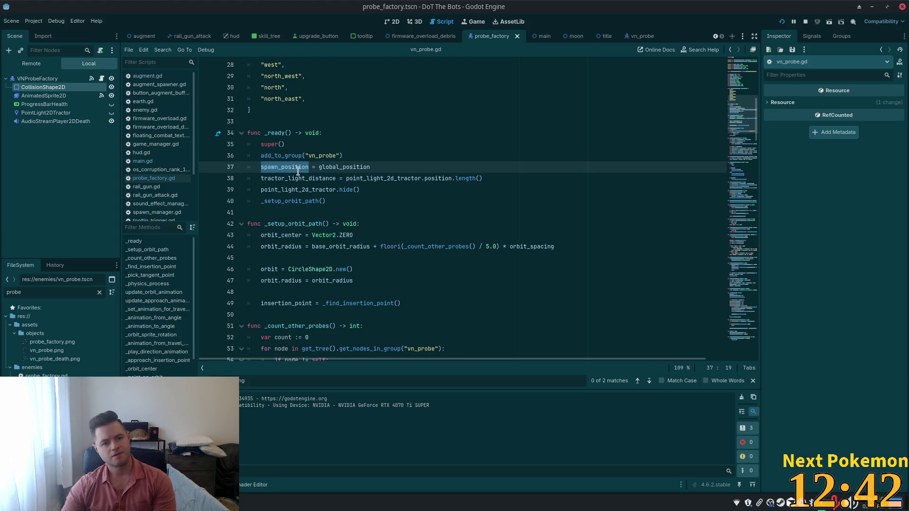
left_click(267, 156)
left_click_drag(264, 168, 340, 166)
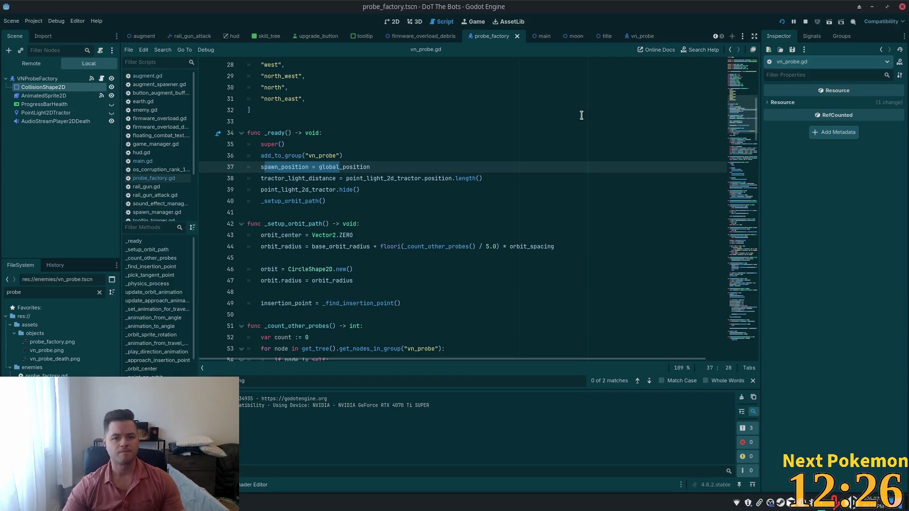
scroll(445, 133, "up", 9)
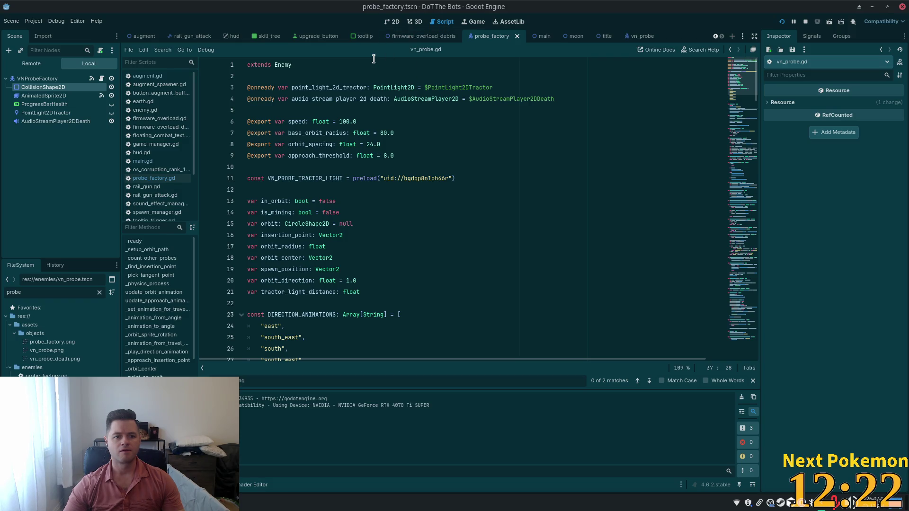
key("alt+Tab")
left_click(487, 25)
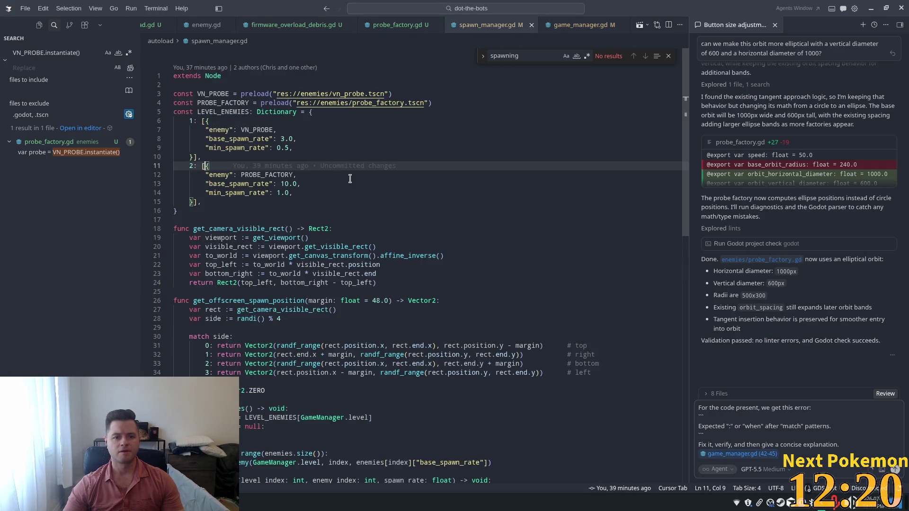
Change level 2's base_spawn_rate in spawn_manager.gd from 10.0 to 3.0.
left_click_drag(287, 182, 277, 181)
type("3")
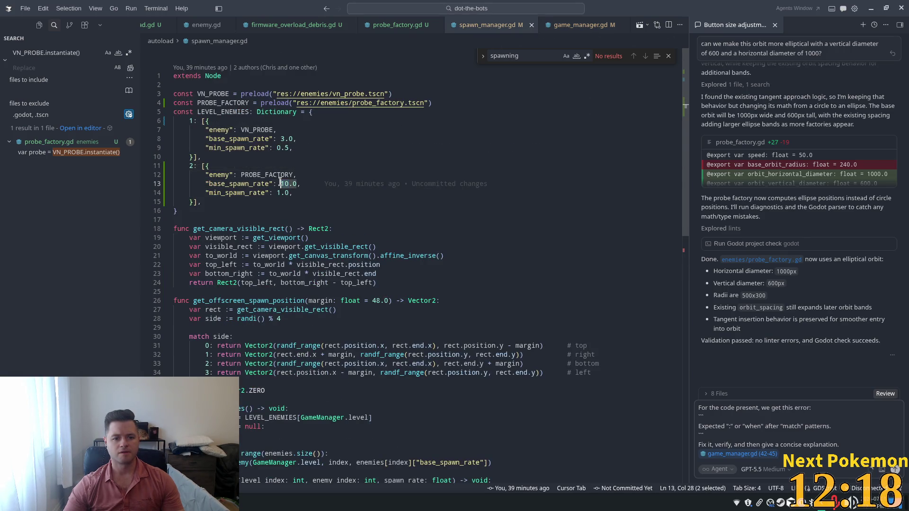
left_click(306, 159)
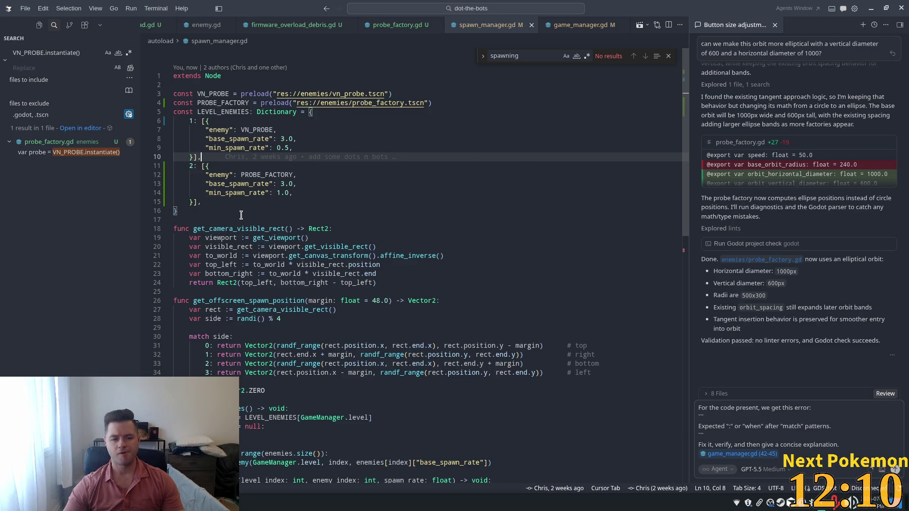
Accept the suggested rename to spawn_probe_timer and its add_child(spawn_probe_timer) line in probe_factory.gd.
left_click(393, 25)
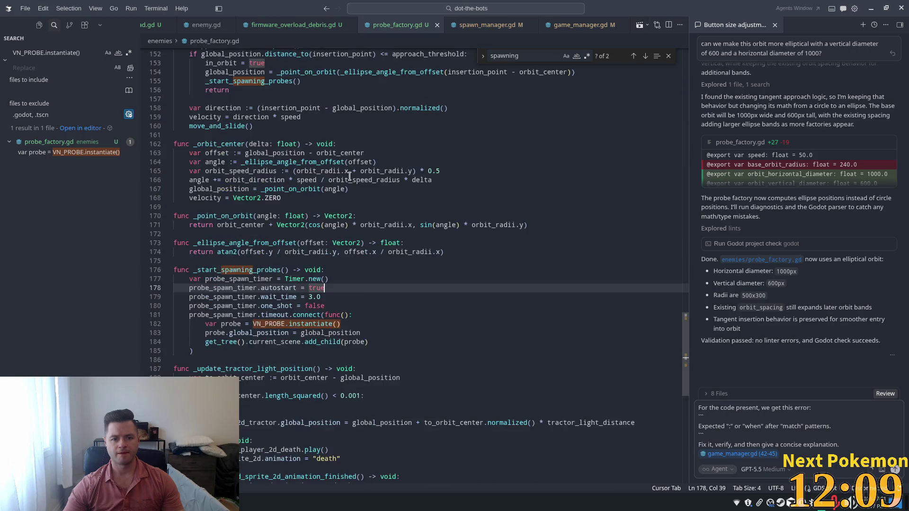
scroll(296, 257, "down", 2)
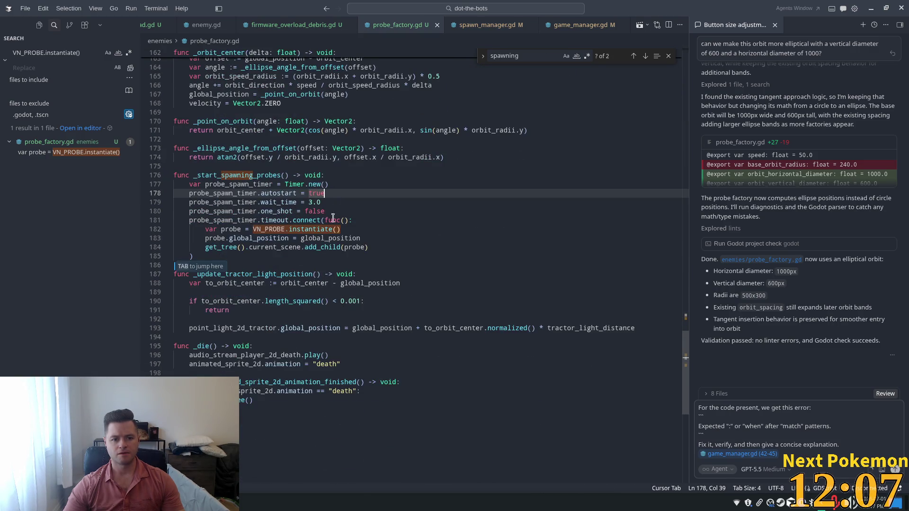
key("Tab")
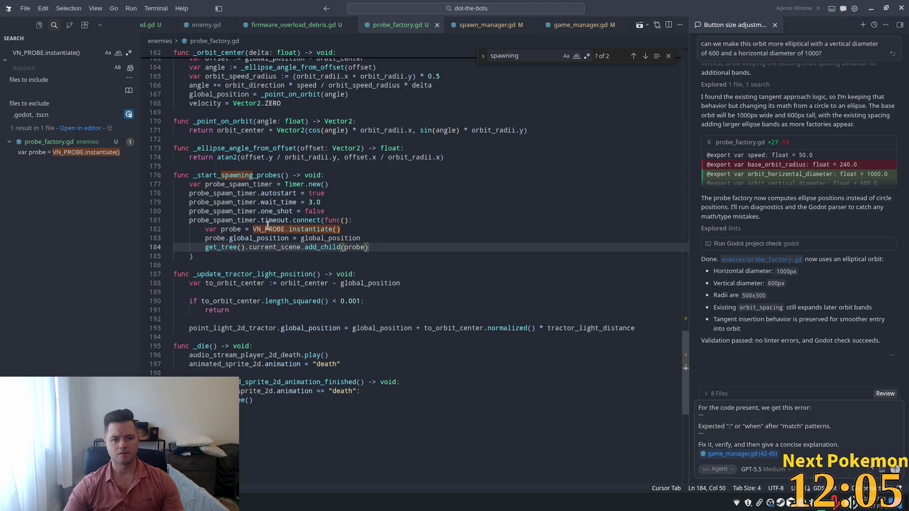
key("Down")
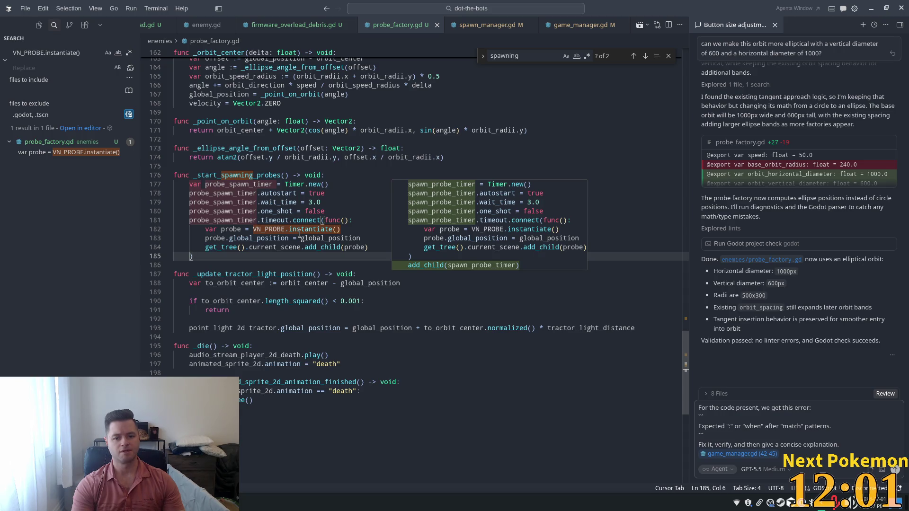
key("Tab")
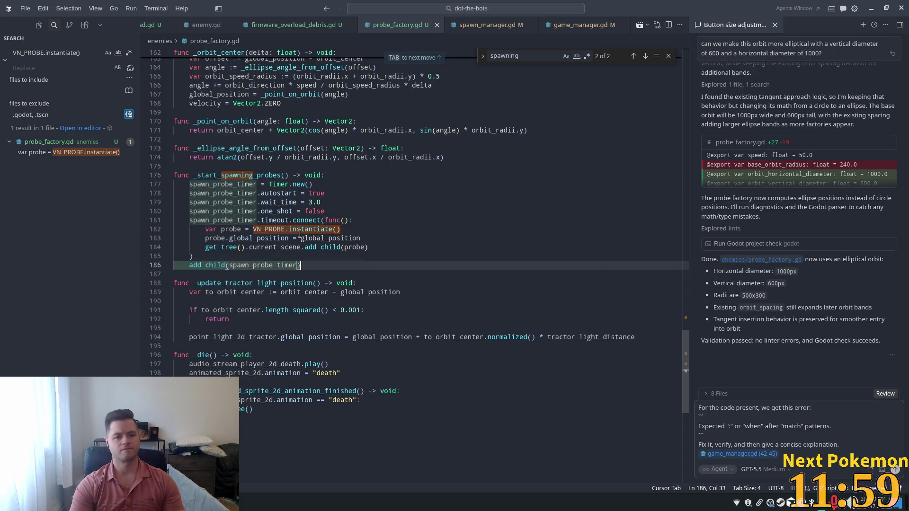
key("alt+Tab")
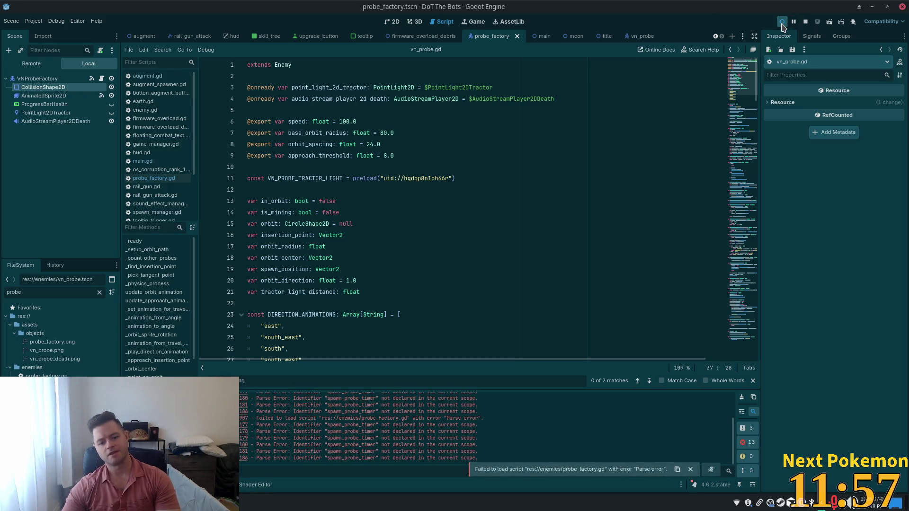
Fix the line 177 parse error by declaring 'var spawn_probe_timer', then relaunch the game with F5.
left_click(782, 22)
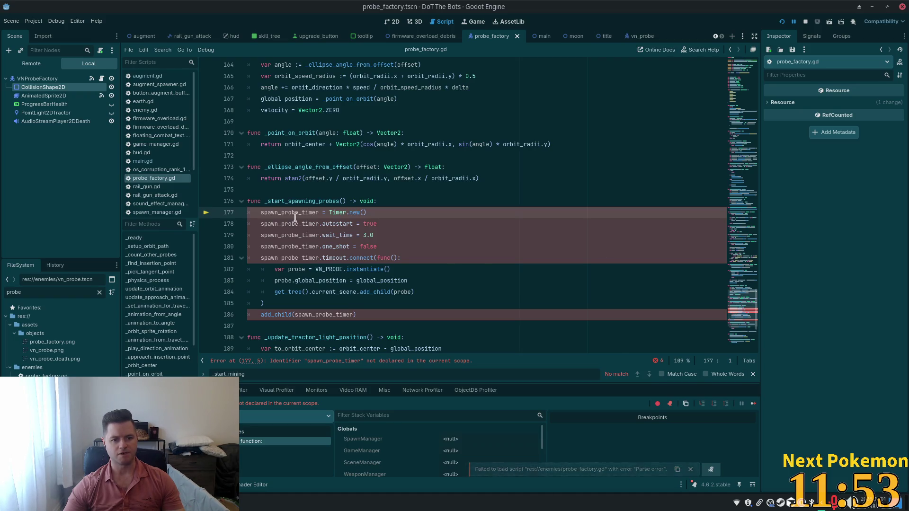
key("ctrl+shift+Right")
left_click(383, 201)
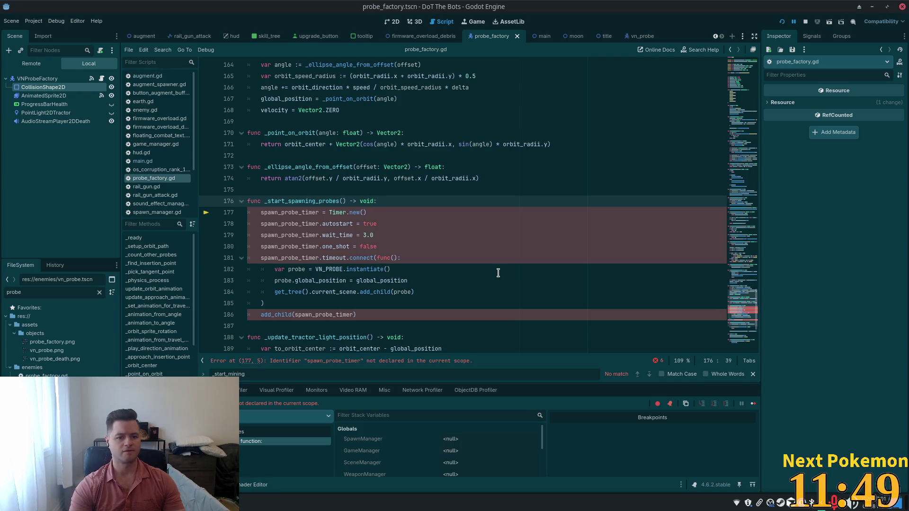
left_click(262, 212)
type("var")
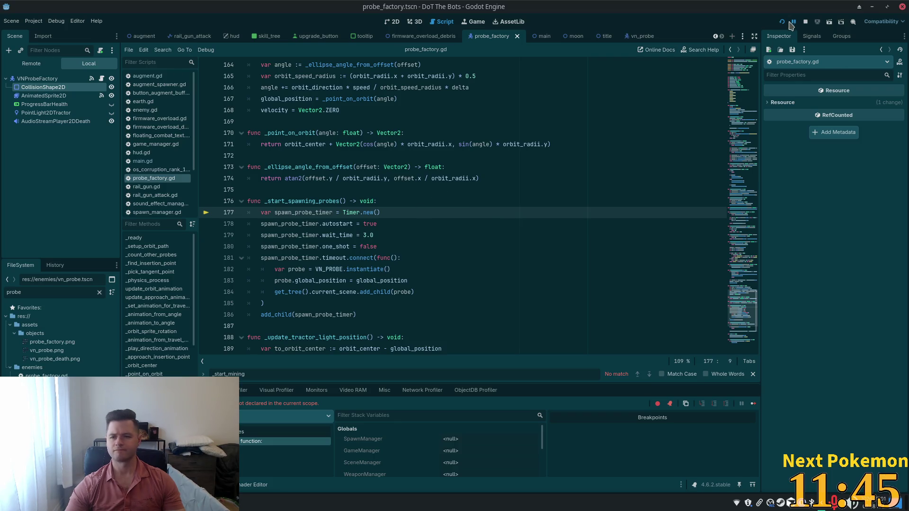
key("F5")
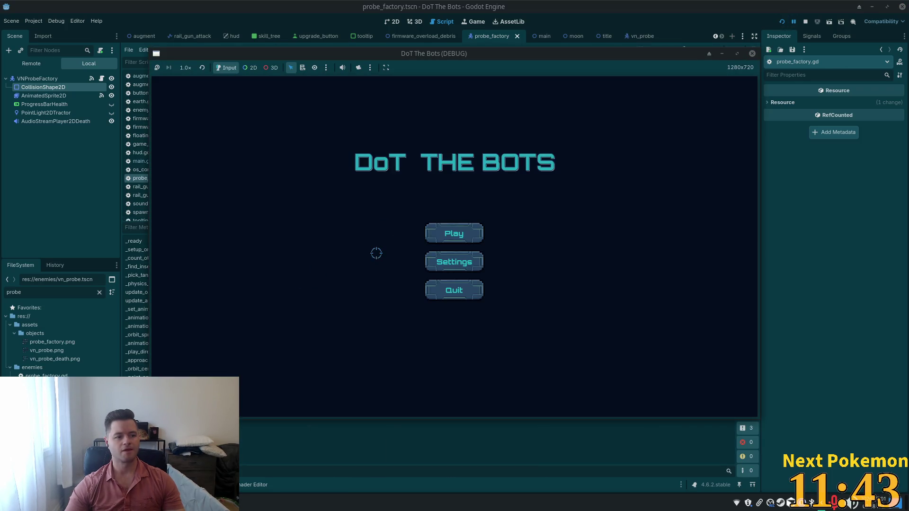
Start a new game and buy the second node in the skill tree.
left_click(442, 236)
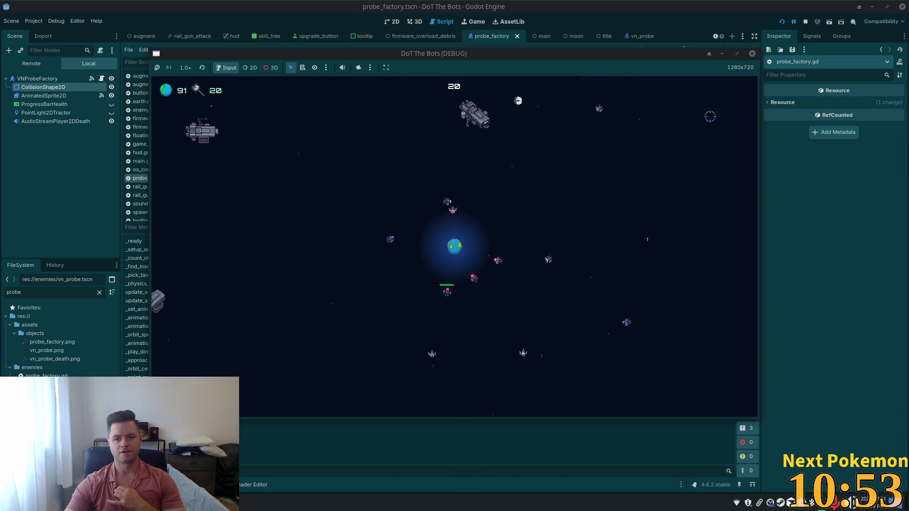
left_click(720, 108)
left_click(228, 222)
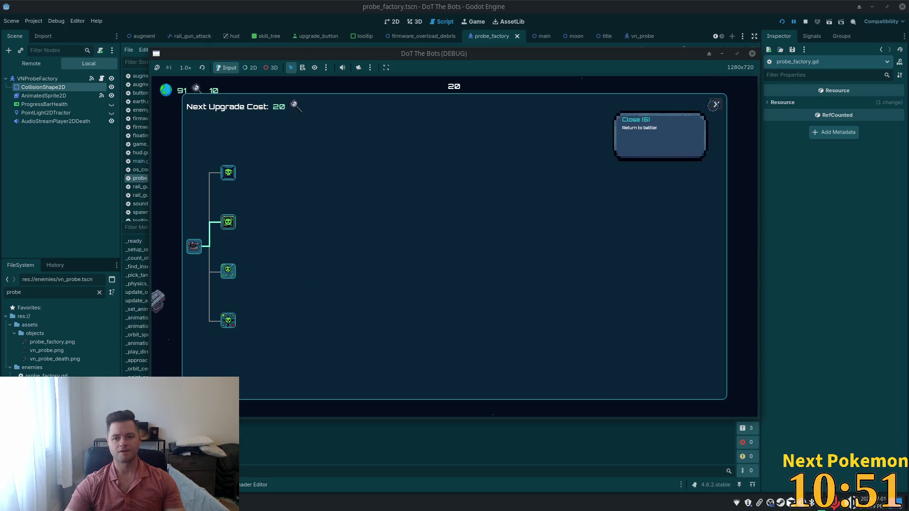
Try the top upgrade node, resume playing until Game Over, then restart.
left_click(228, 172)
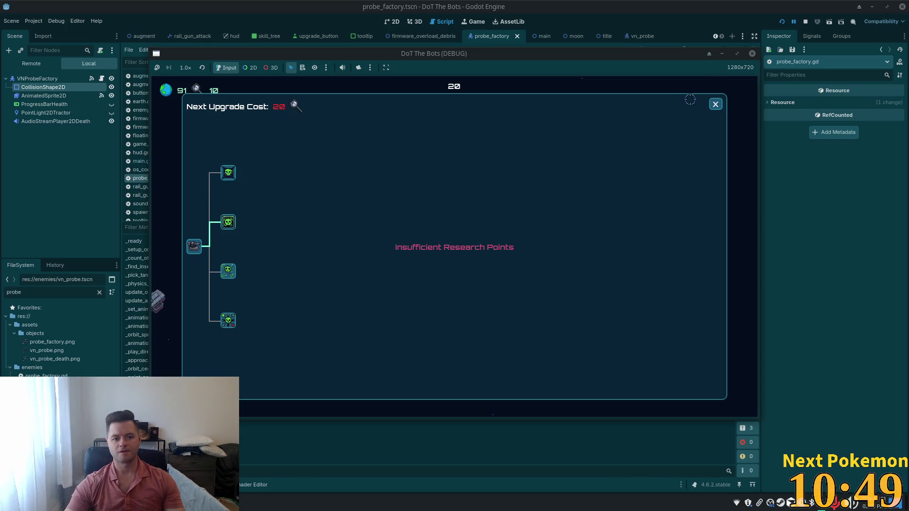
left_click(715, 104)
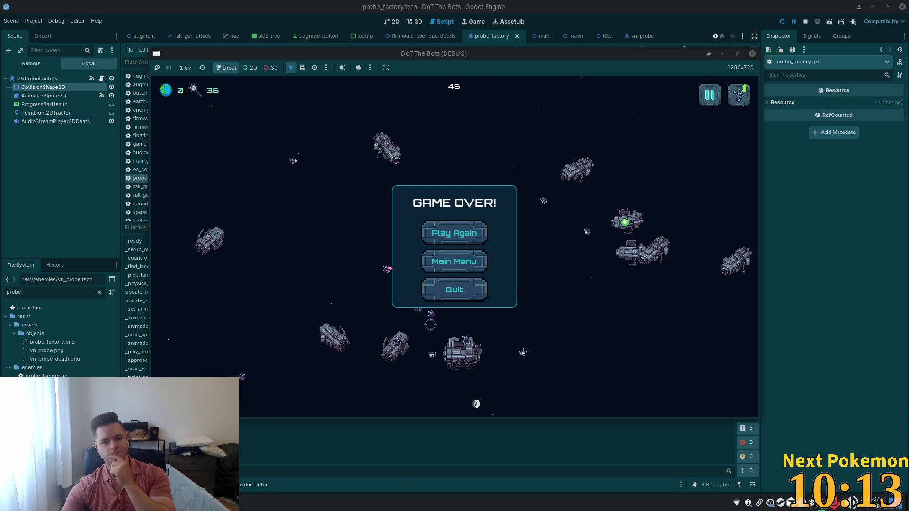
left_click(461, 222)
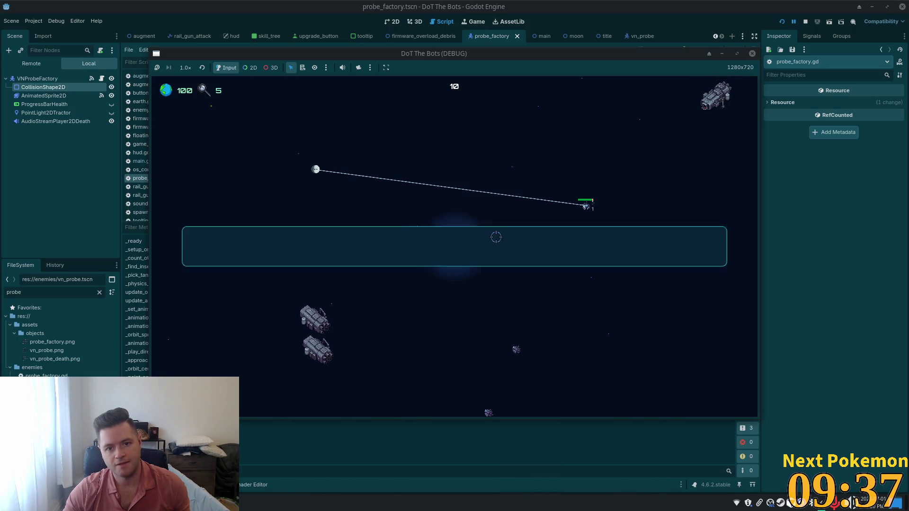
Open and close the skill tree panel twice, then pause and quit to the title screen.
key("Tab")
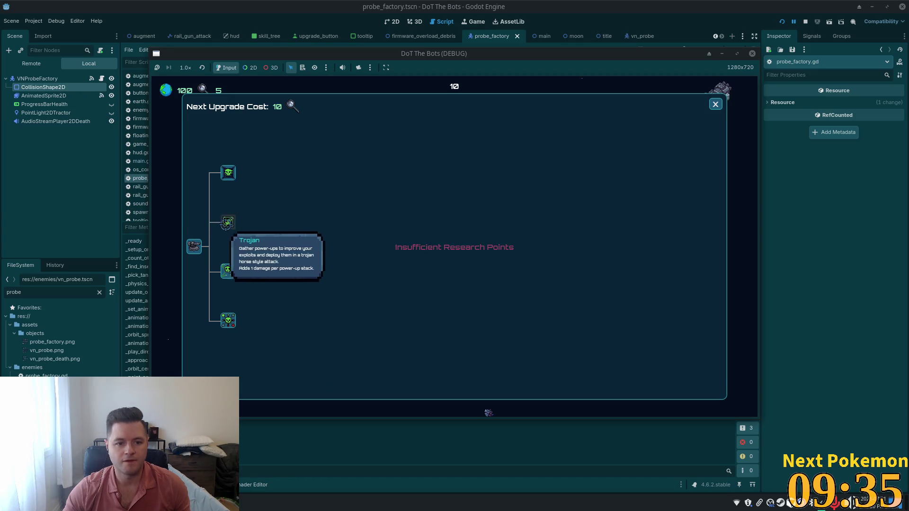
left_click(718, 104)
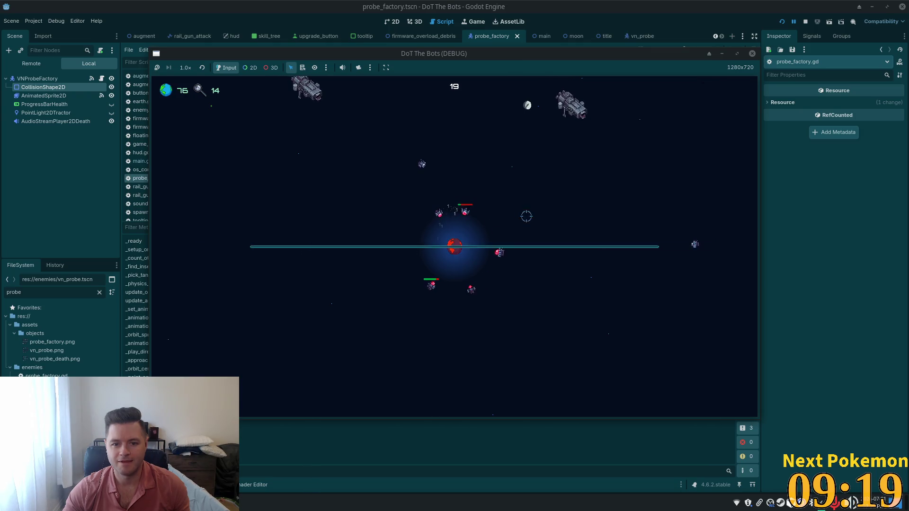
key("Tab")
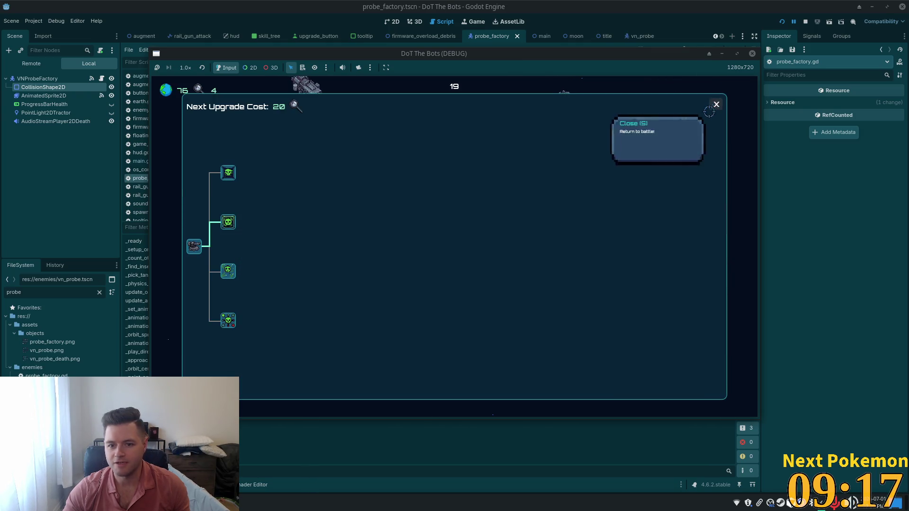
left_click(716, 104)
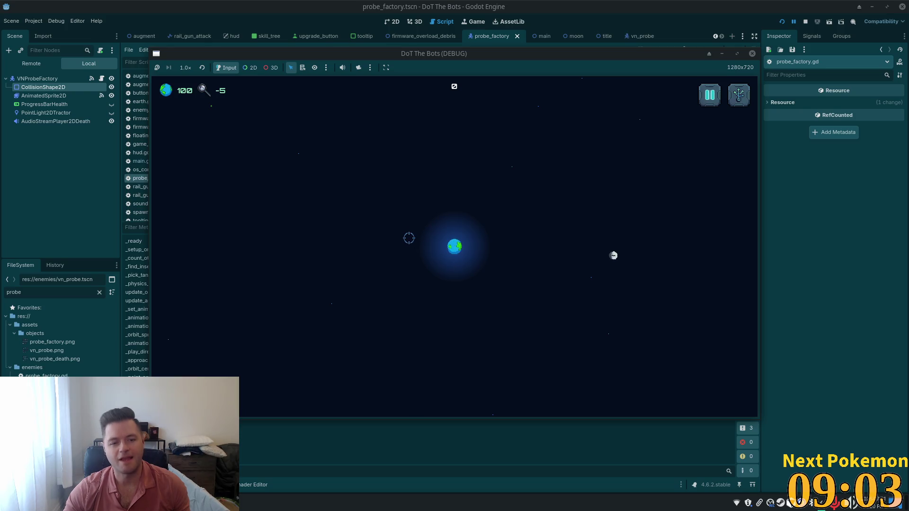
key("Escape")
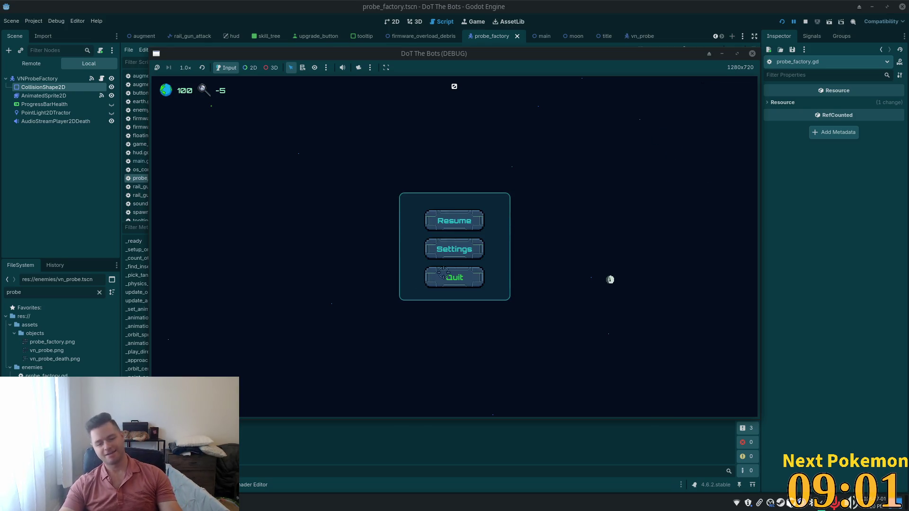
left_click(468, 274)
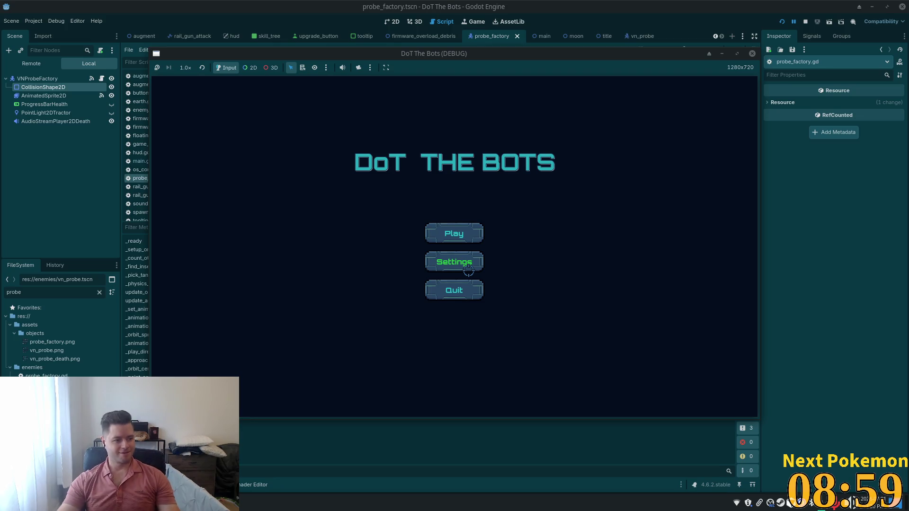